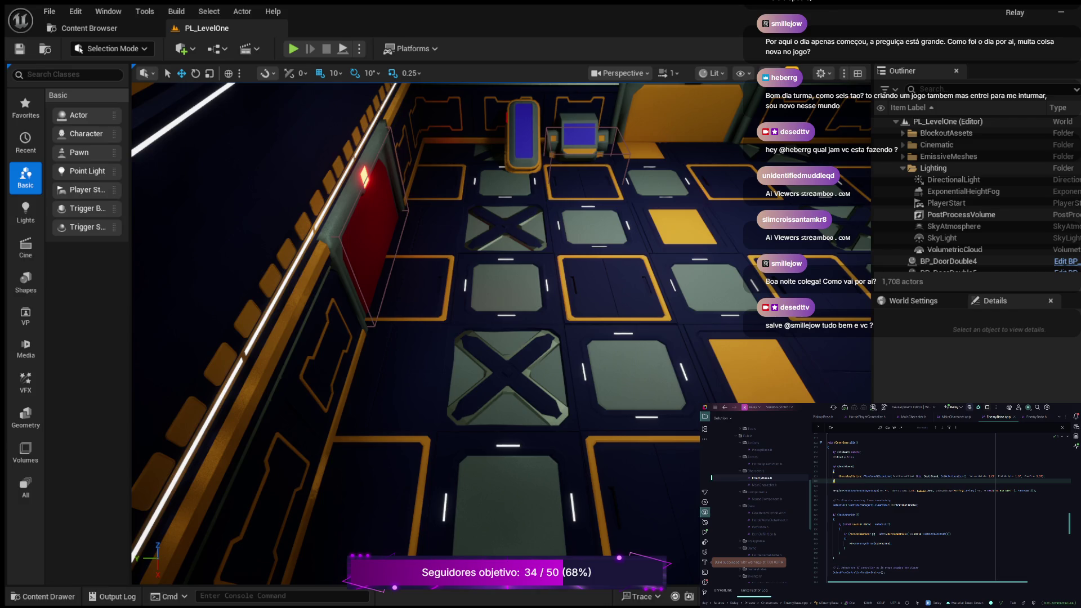
Place the caret further down in the open C++ source file.
left_click(836, 509)
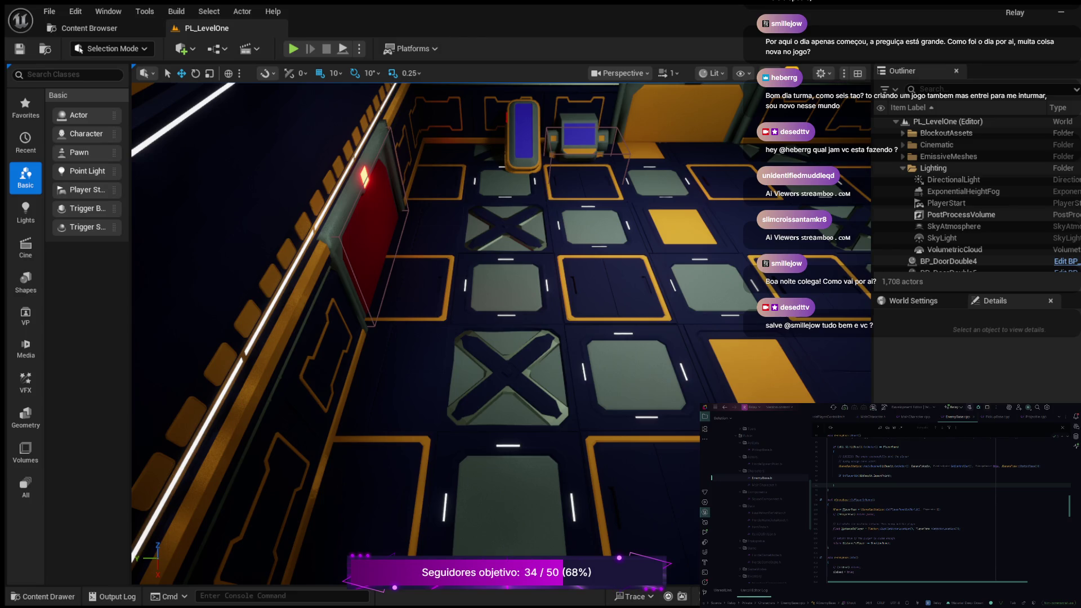
In EnemyBase.cpp, clear the highlighted long code line and the leftover empty line.
key("Return")
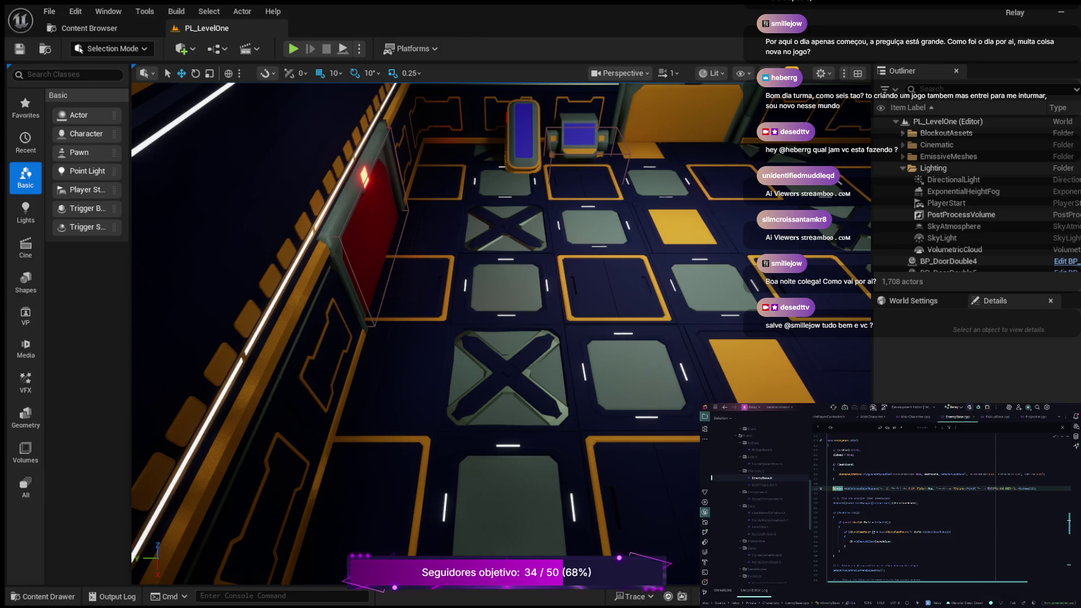
key("ctrl+z")
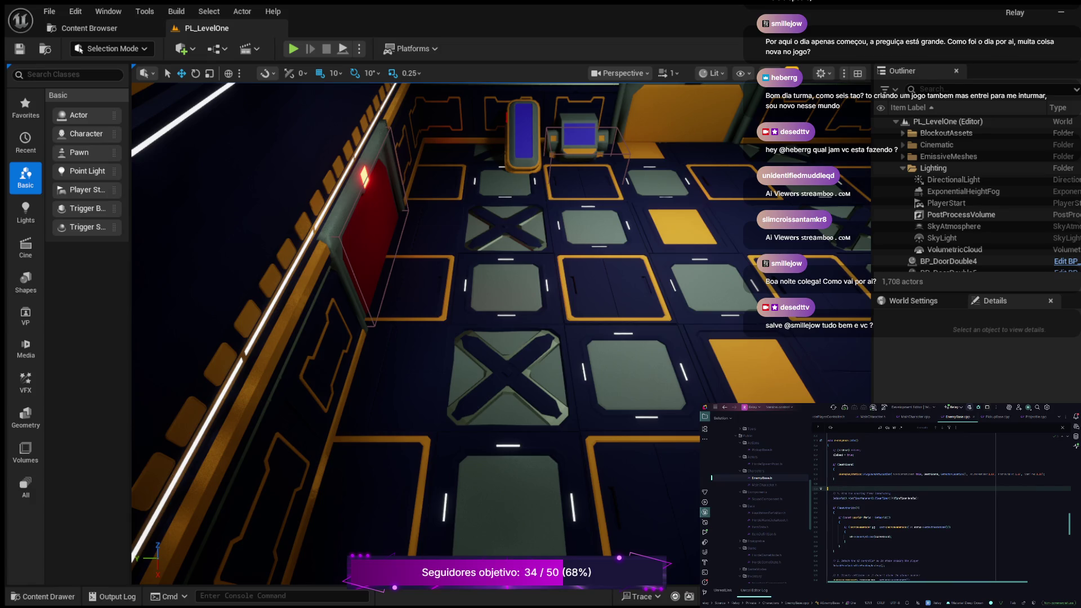
key("ctrl+z")
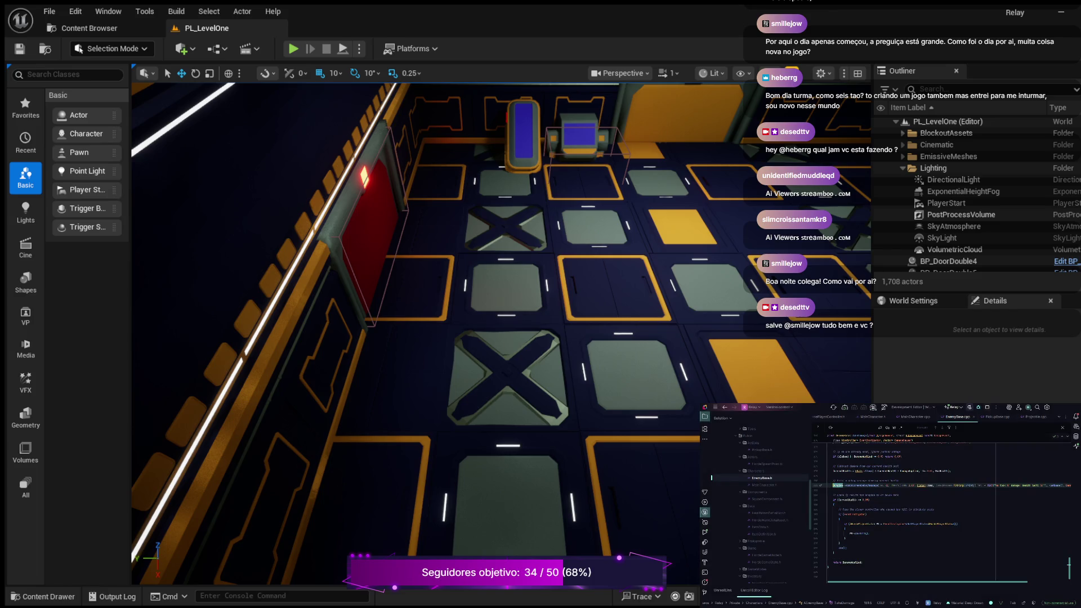
Delete the AddOnScreenDebugMessage line and its 'Print a debug message' comment above it.
key("Delete")
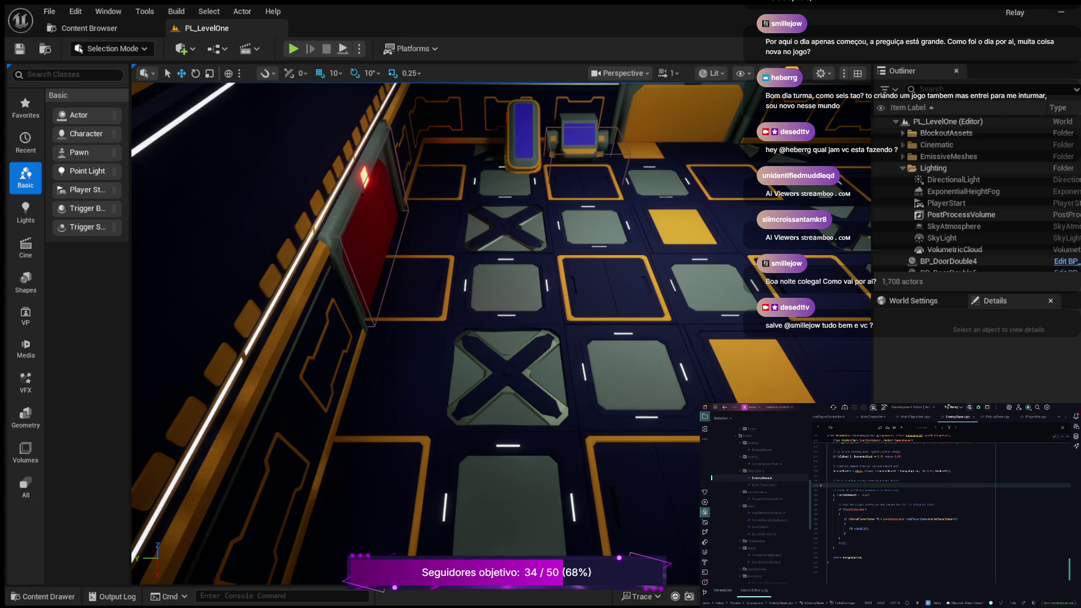
left_click(833, 481)
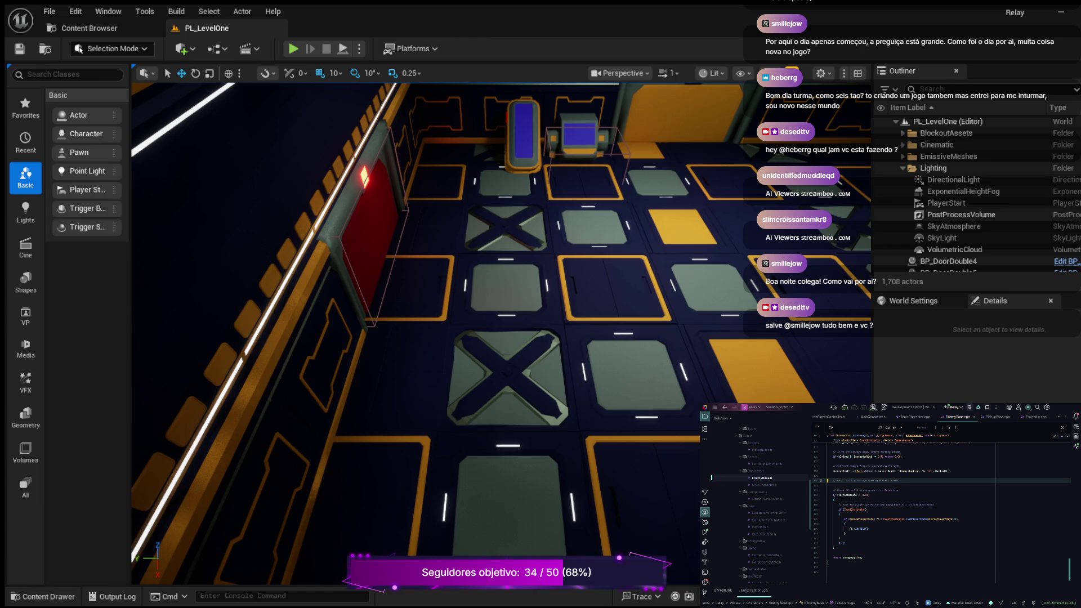
key("ctrl+y")
key("ctrl+y")
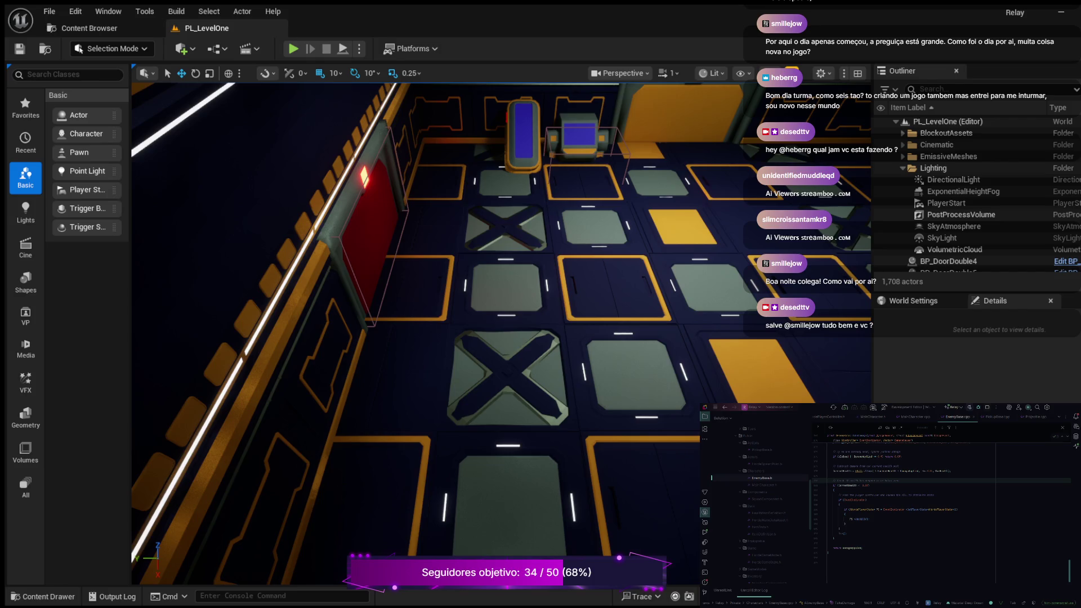
key("ctrl+Tab")
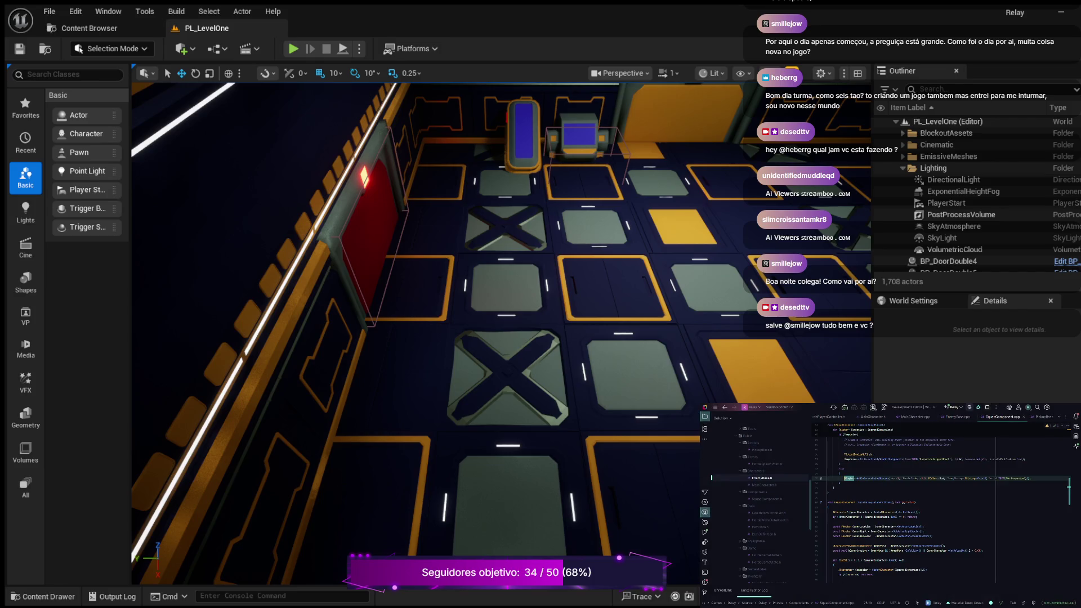
Delete the leftover three-line braced block in SquadComponent.cpp.
key("ctrl+w")
key("ctrl+w")
key("ctrl+w")
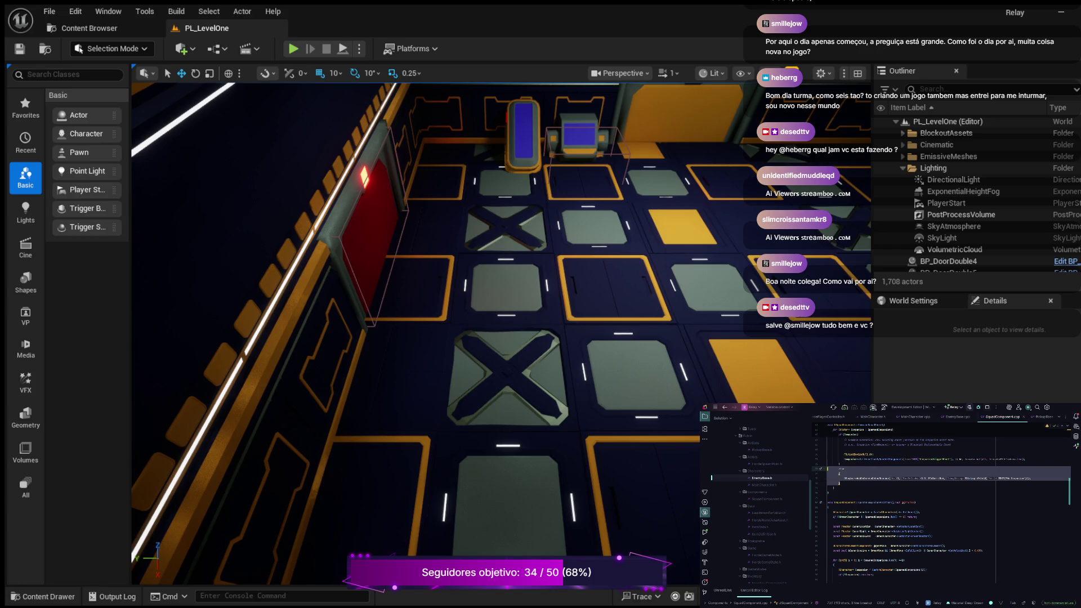
key("Delete")
scroll(941, 502, "up", 10)
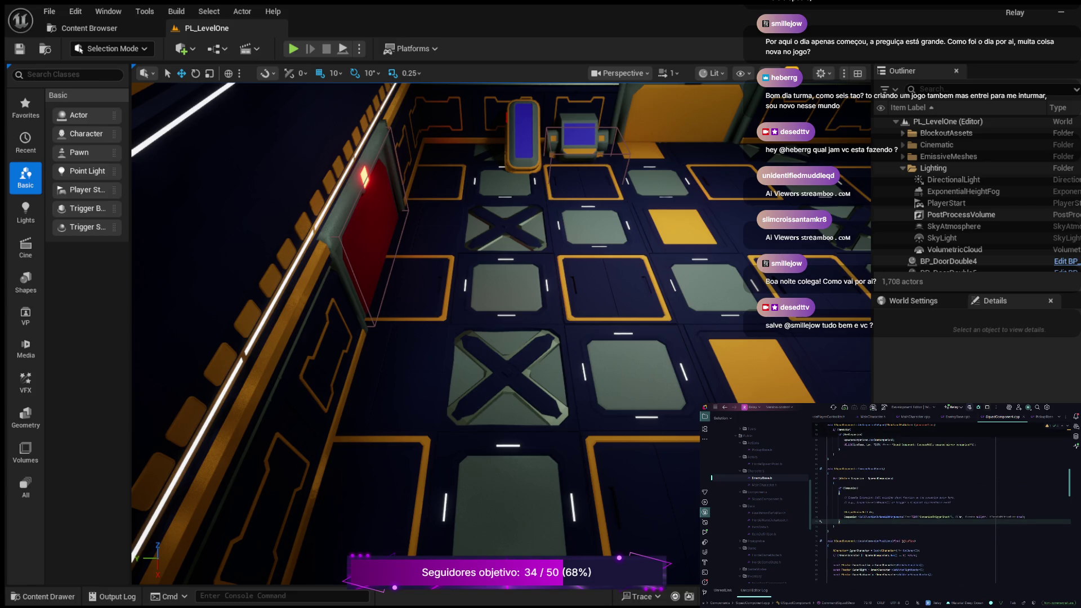
scroll(941, 503, "up", 3)
left_click(859, 501)
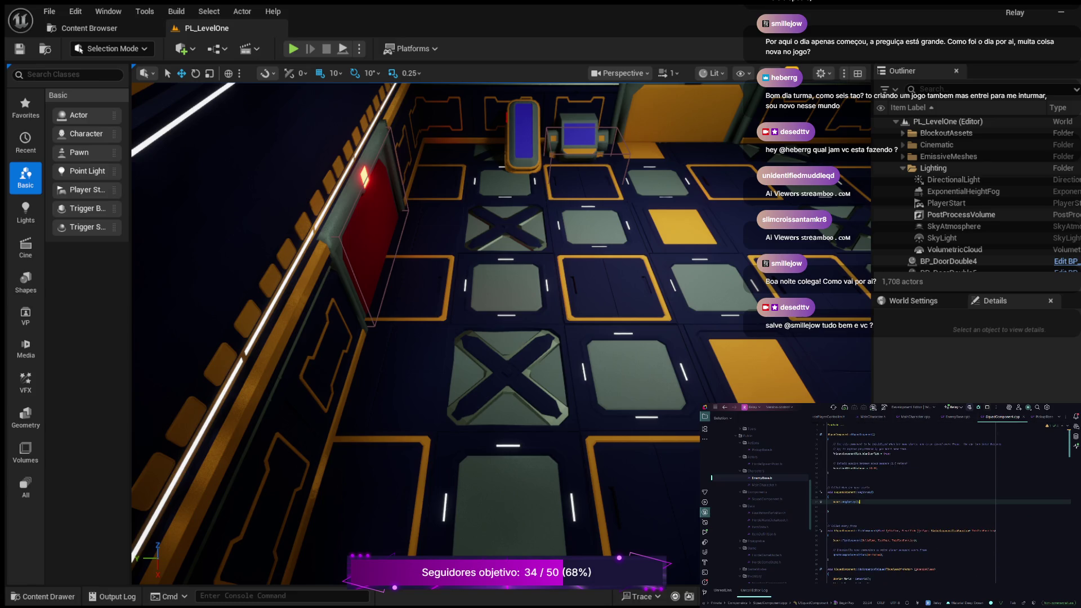
Search SquadComponent.cpp for remaining GEngine debug messages, then clear the query.
key("ctrl+f")
type("Gt")
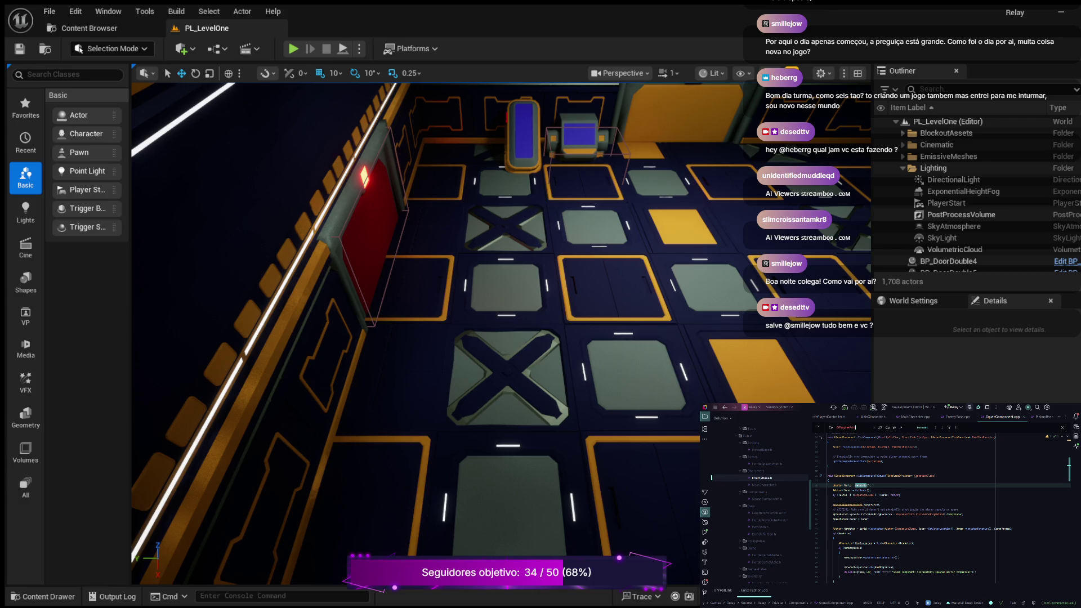
key("ctrl+a")
key("BackSpace")
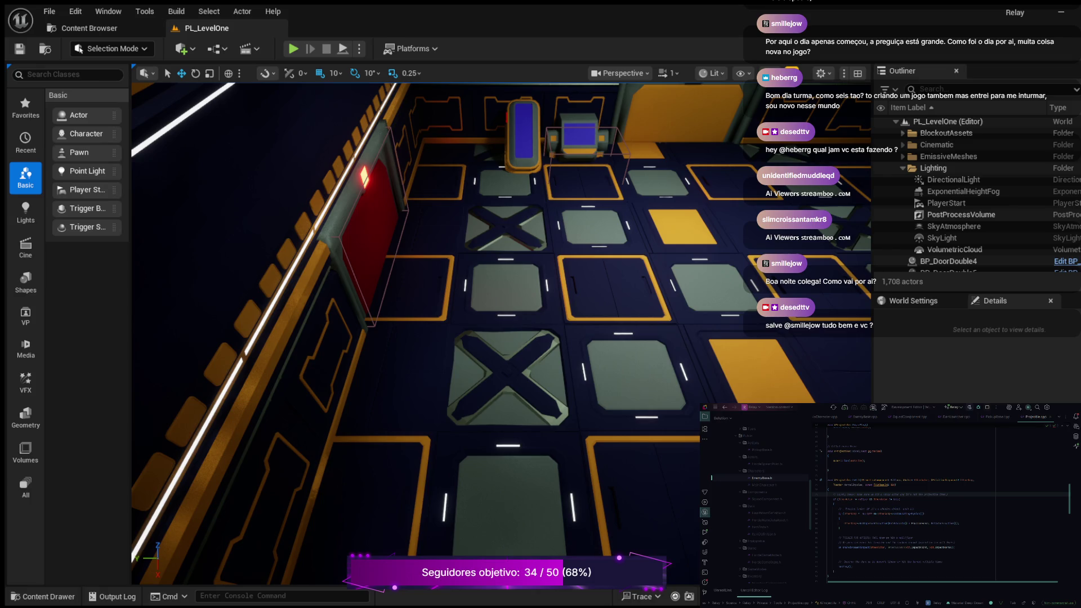
scroll(946, 495, "down", 8)
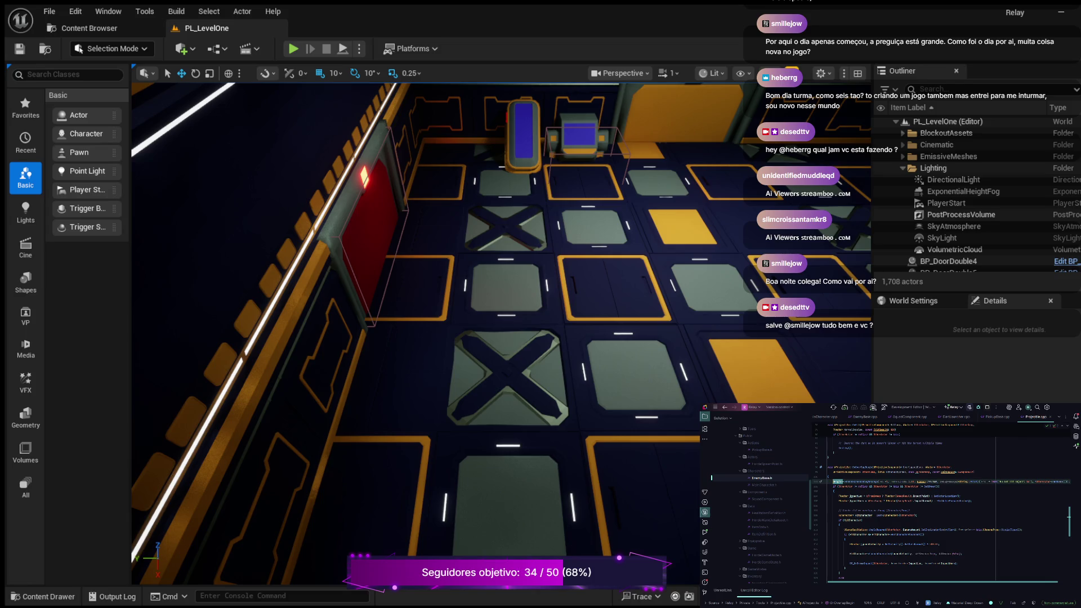
Delete the long line in OnOverlapBegin, undoing the accidental paste.
left_click(974, 481)
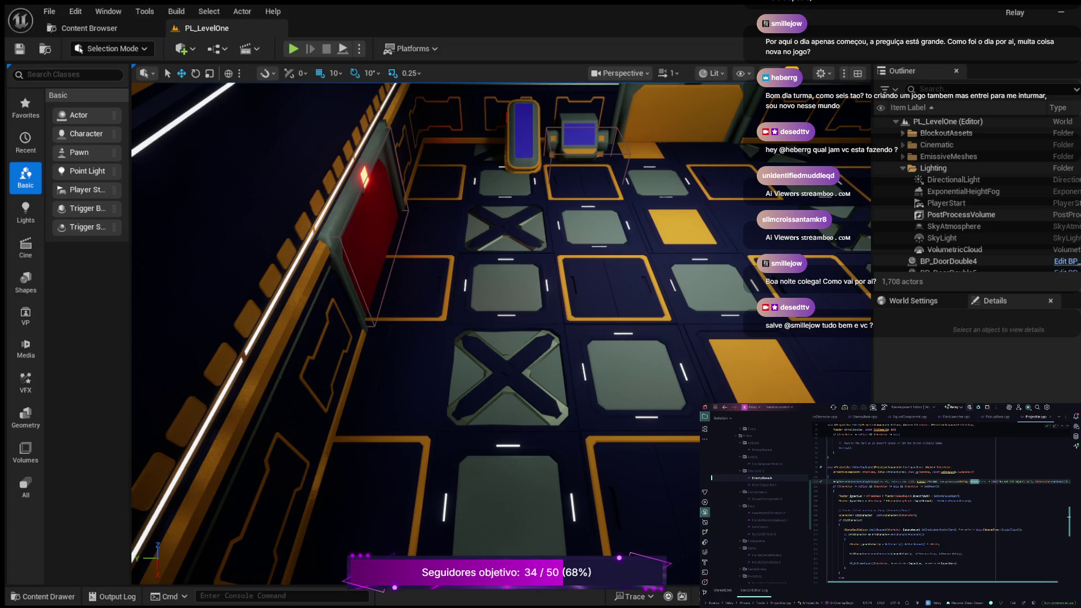
key("ctrl+x")
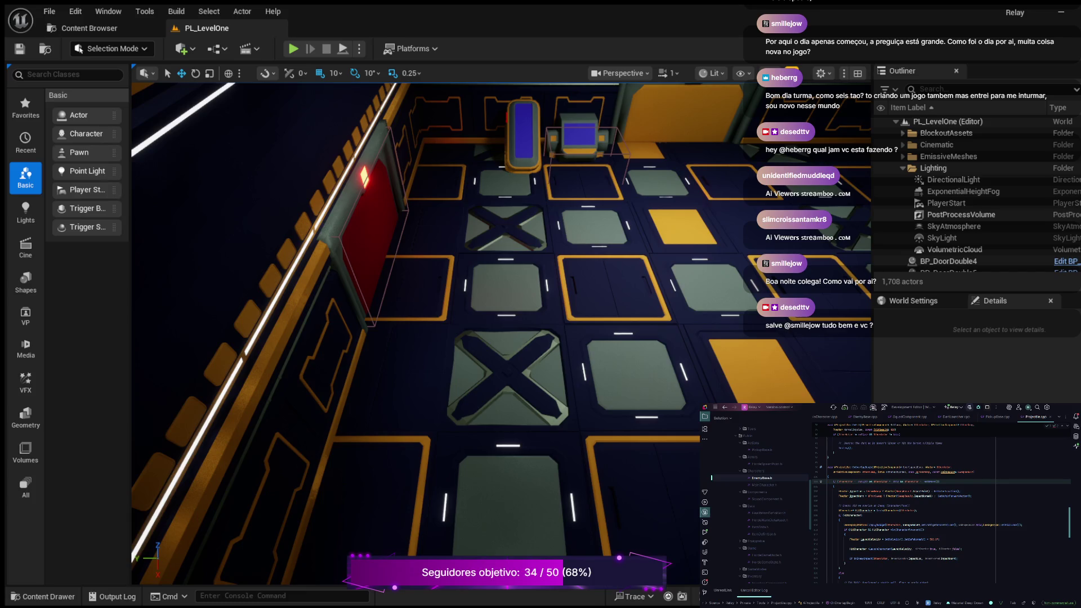
key("ctrl+v")
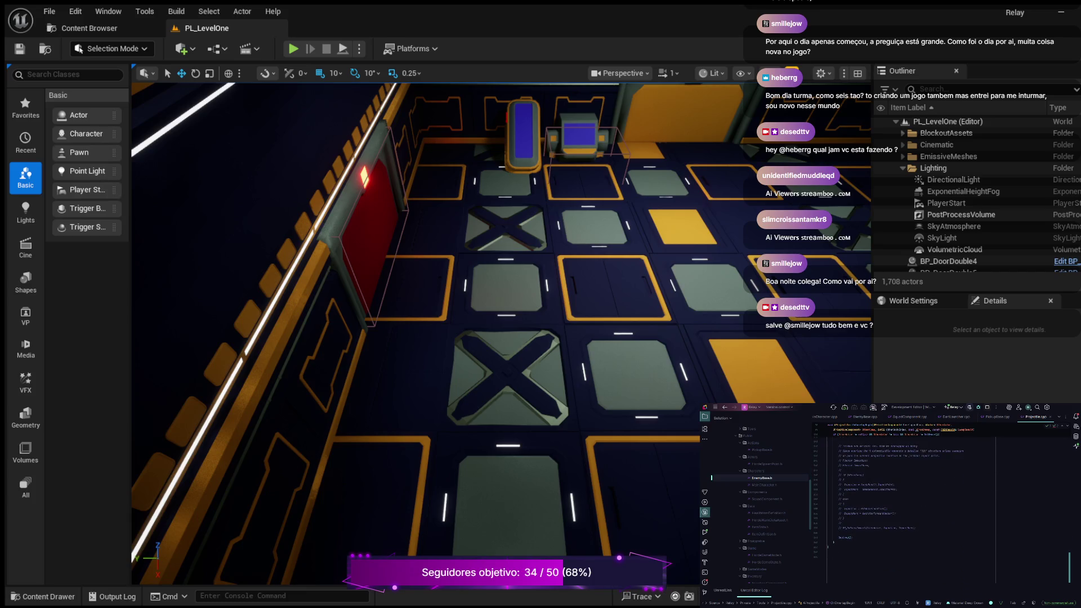
key("ctrl+z")
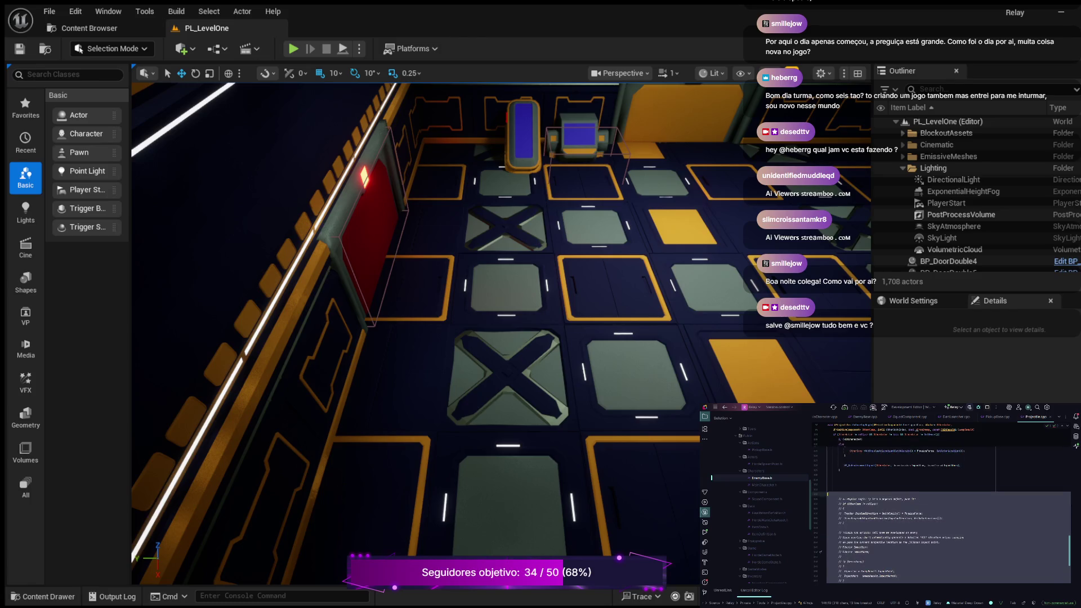
key("ctrl+z")
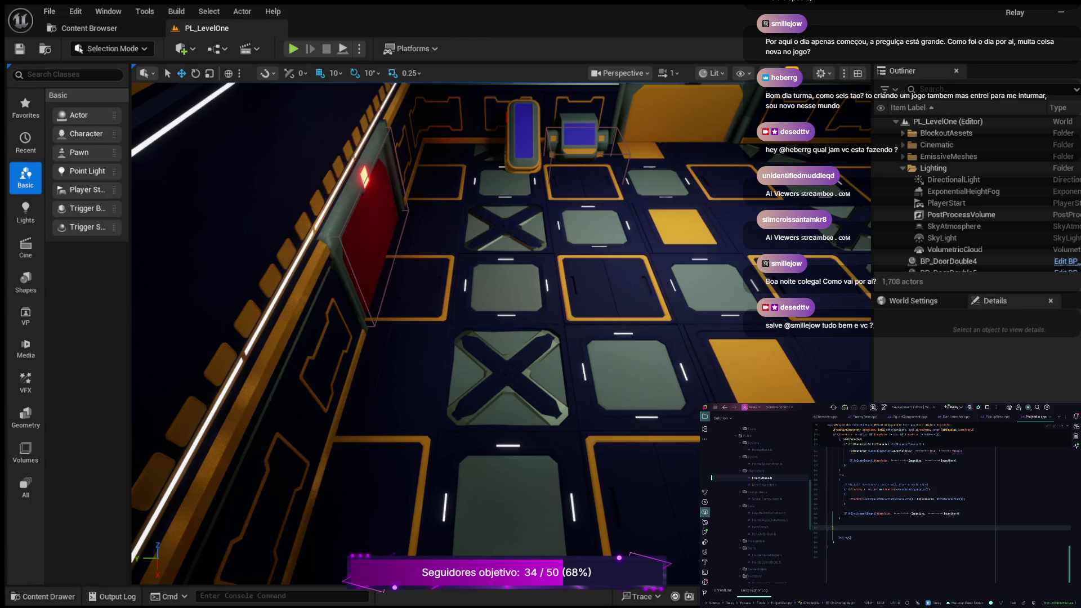
Put the caret at the end of the comment at the top of the file.
scroll(950, 504, "up", 10)
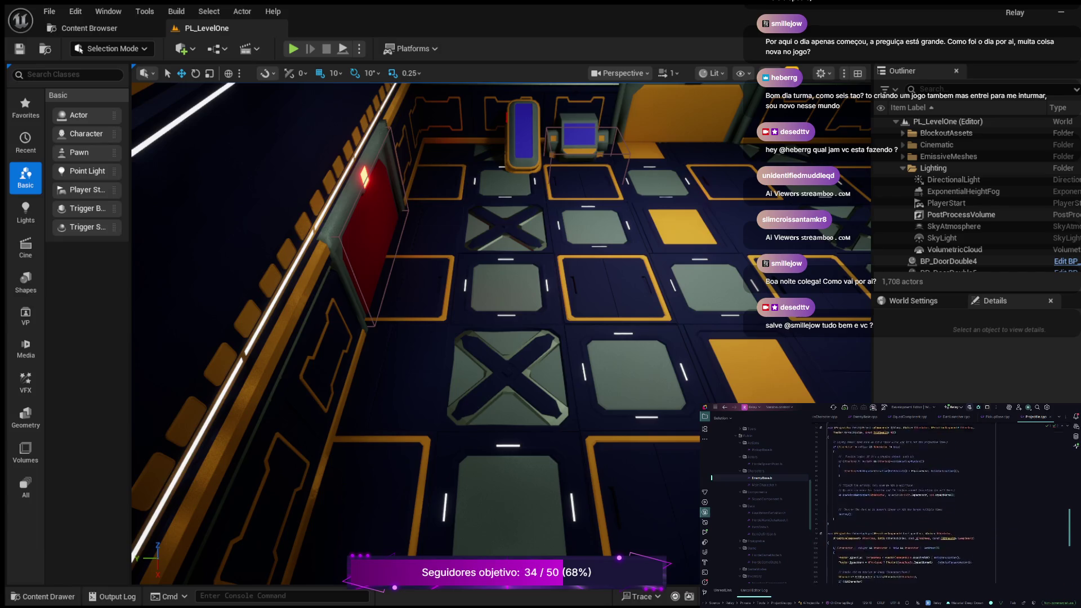
scroll(950, 504, "up", 5)
left_click(936, 511)
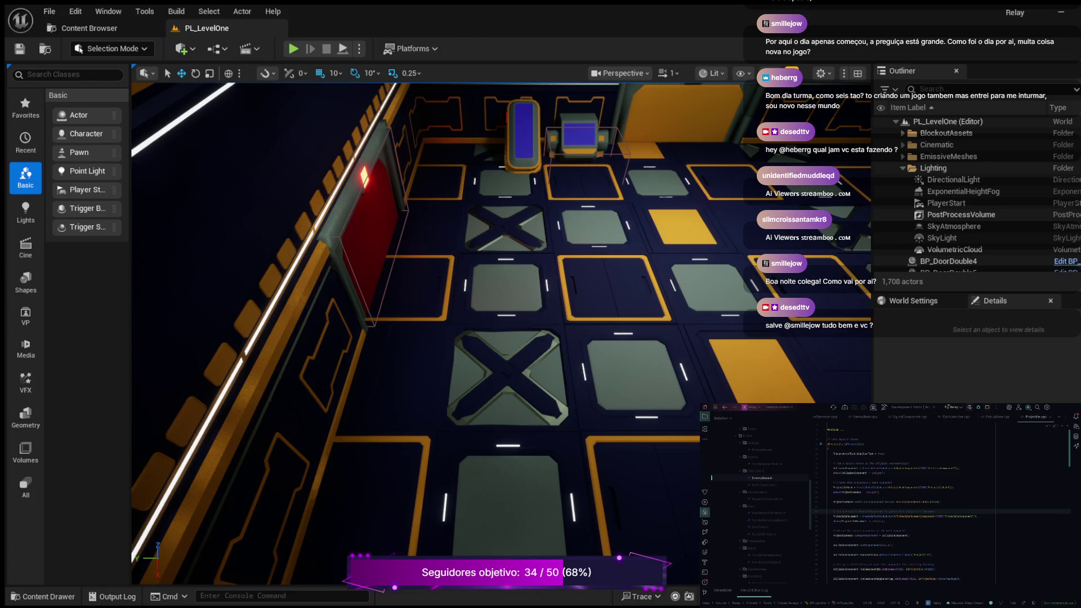
Finish the top comment with 'ment' and build the project's C++ code.
type("ment")
left_click(828, 527)
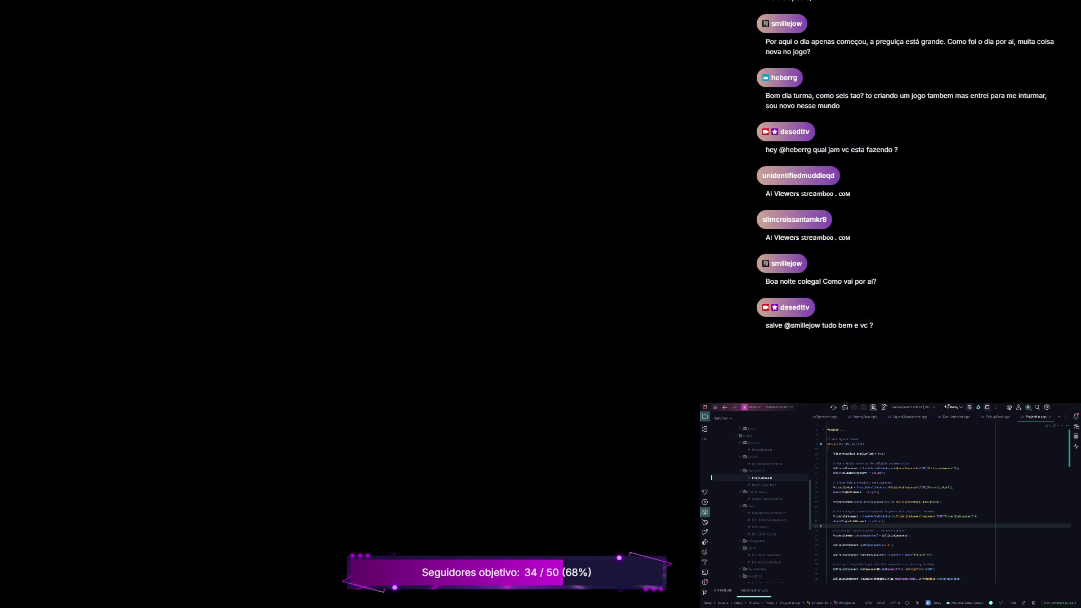
left_click(884, 407)
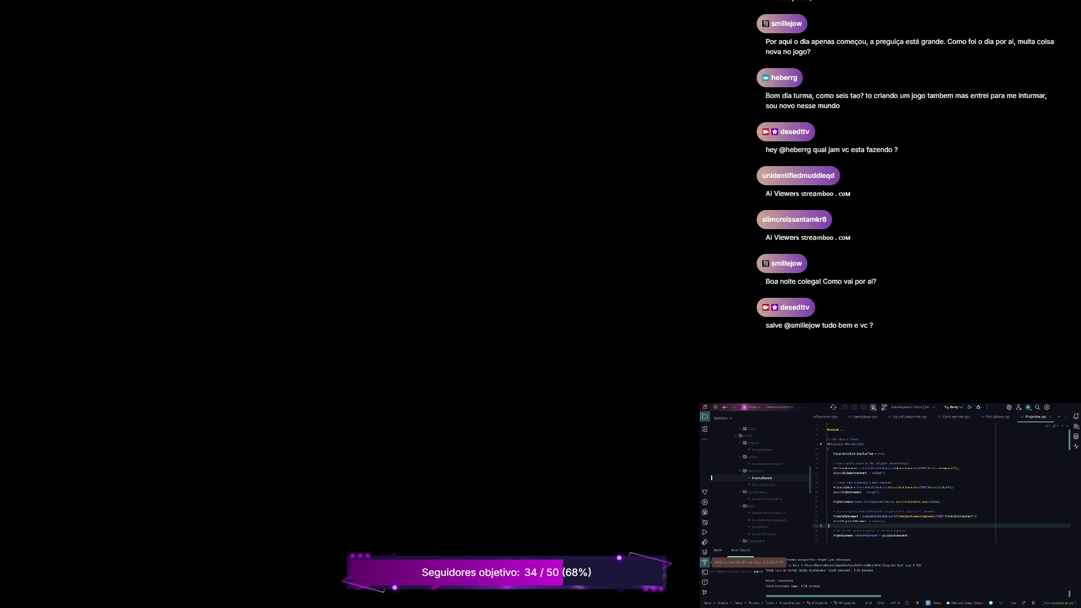
left_click(969, 407)
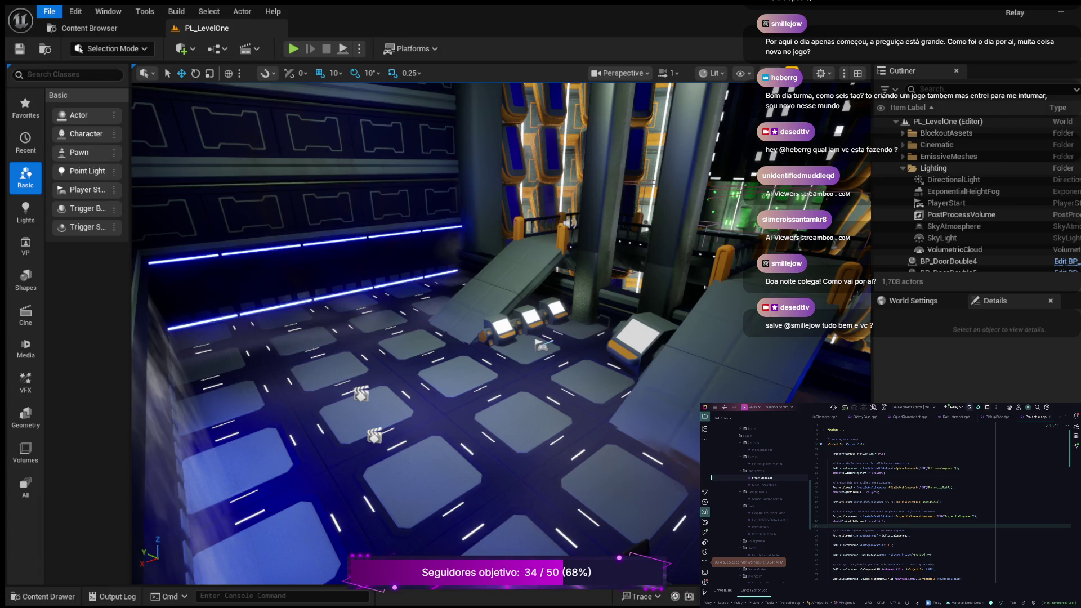
Open the Content Drawer to the HUD folder and select WBP_CreditsScreen.
key("ctrl+space")
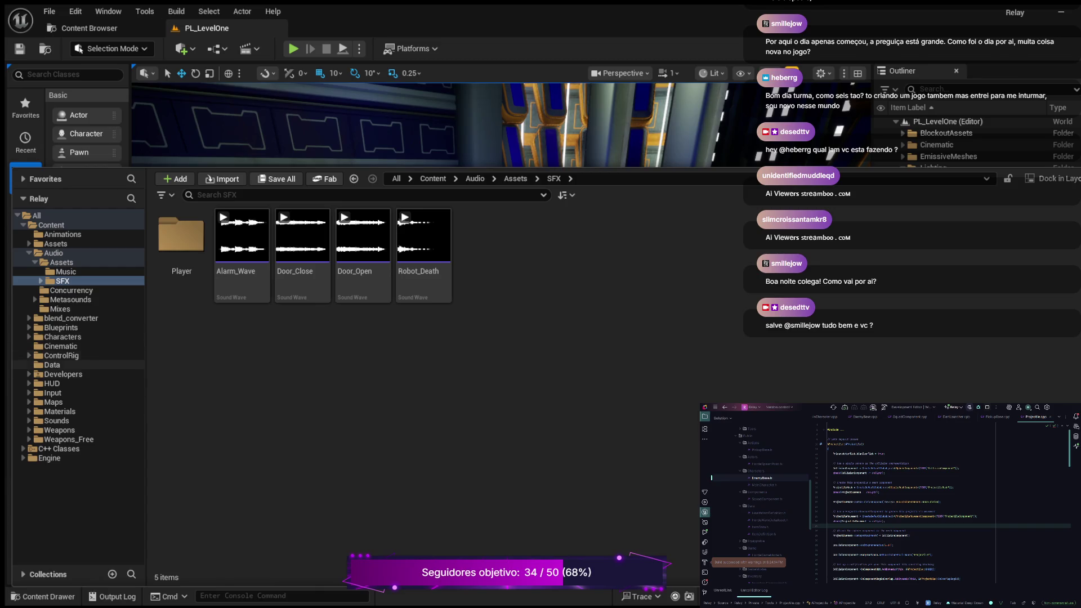
left_click(52, 384)
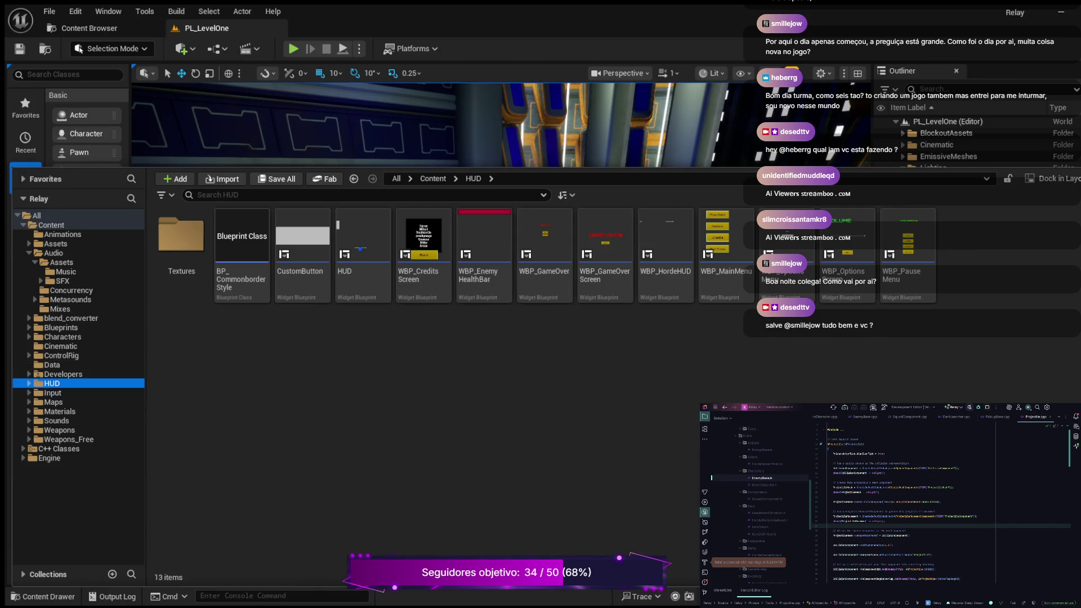
left_click(423, 242)
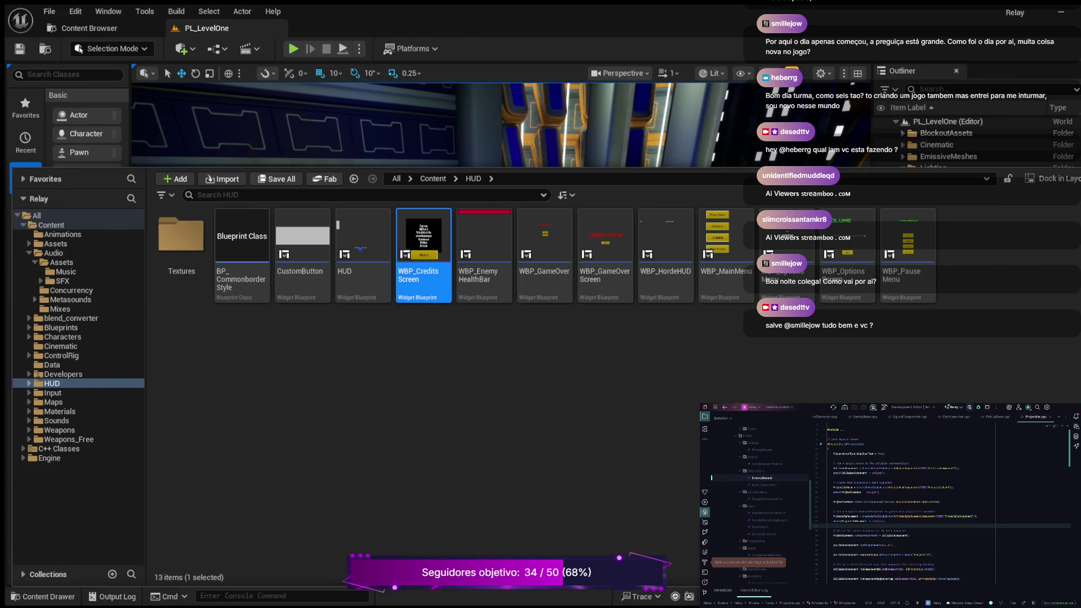
In WBP_CreditsScreen, enter a new name in the third text block's Text field and compile.
double_click(419, 242)
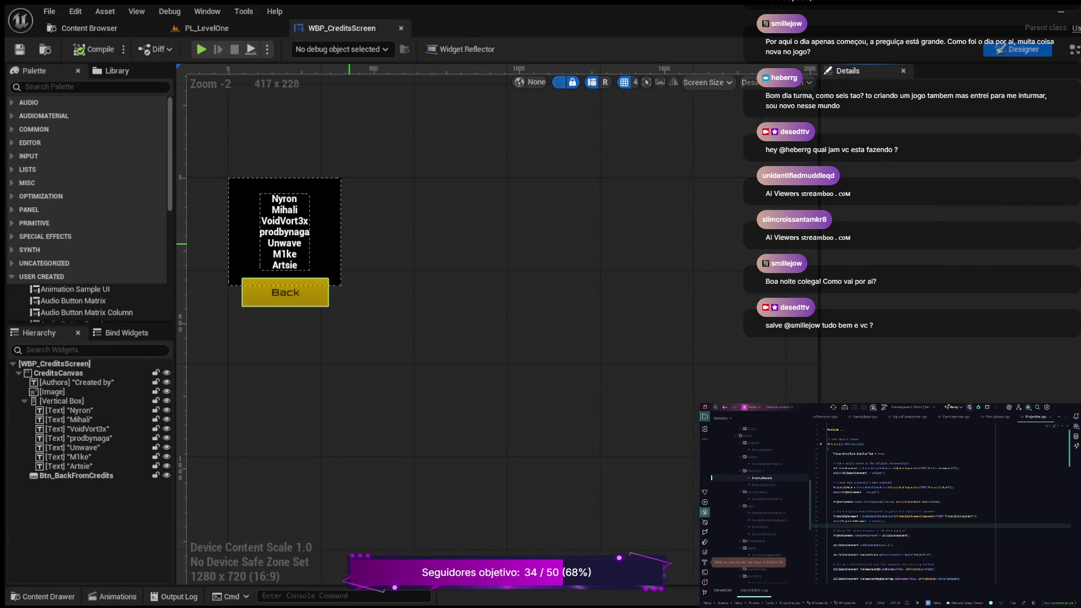
scroll(284, 242, "up", 5)
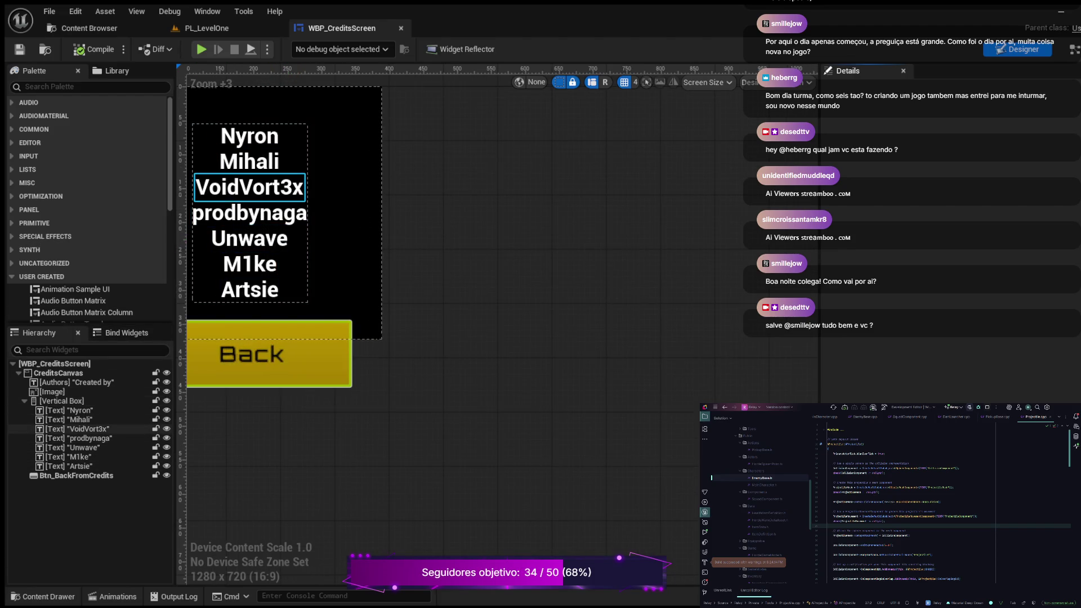
left_click(250, 187)
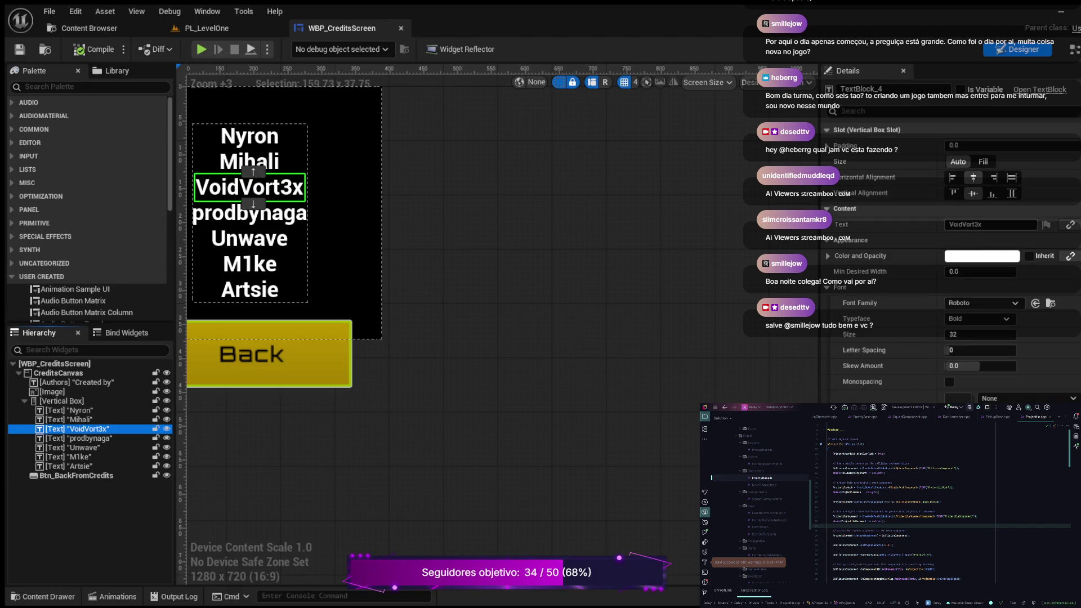
left_click(965, 224)
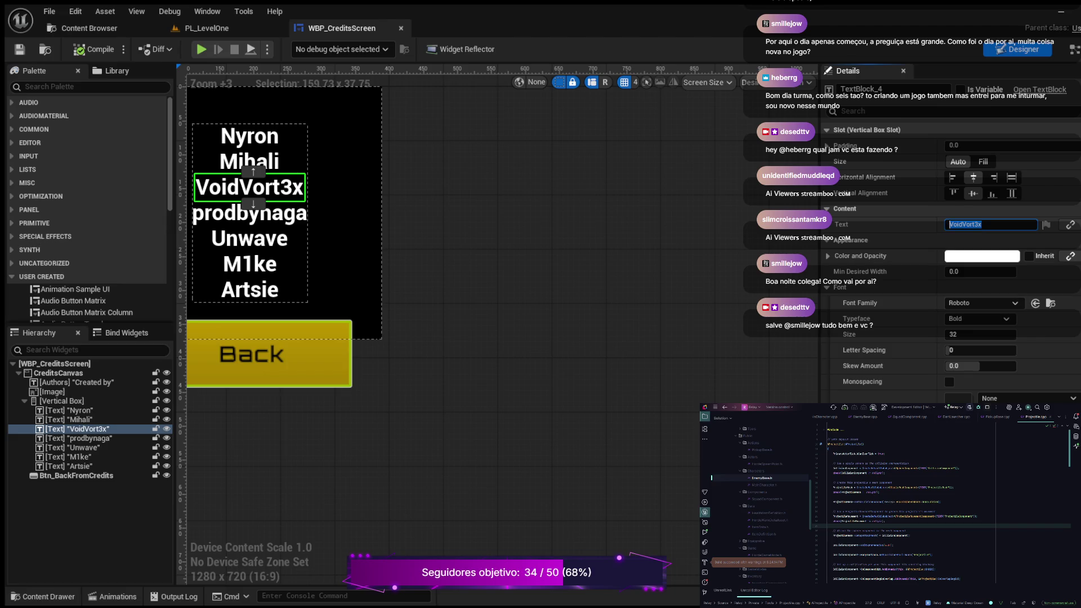
type("desed")
key("Return")
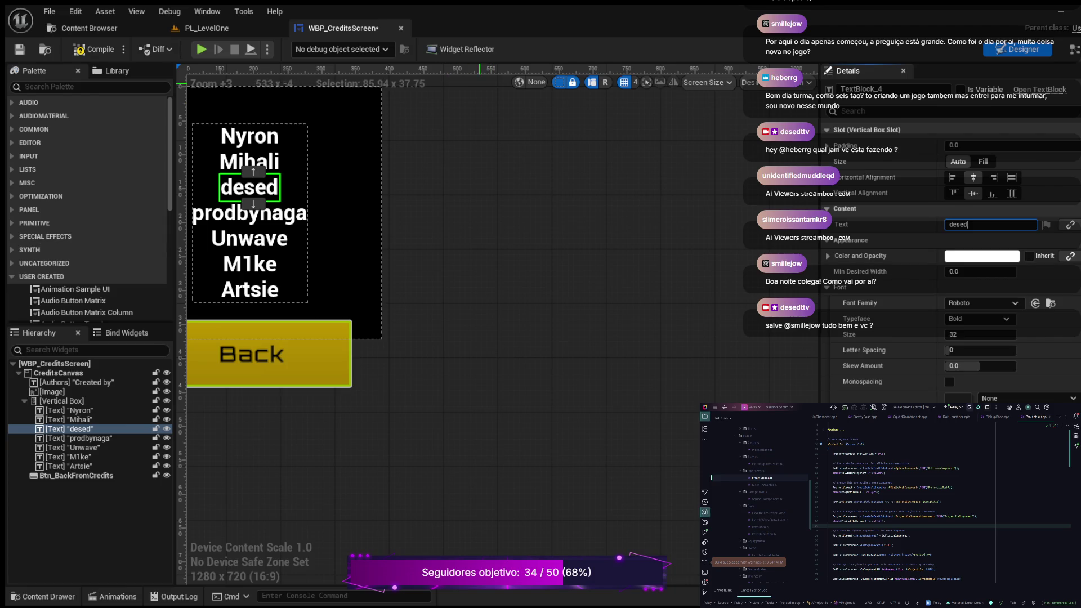
left_click(93, 49)
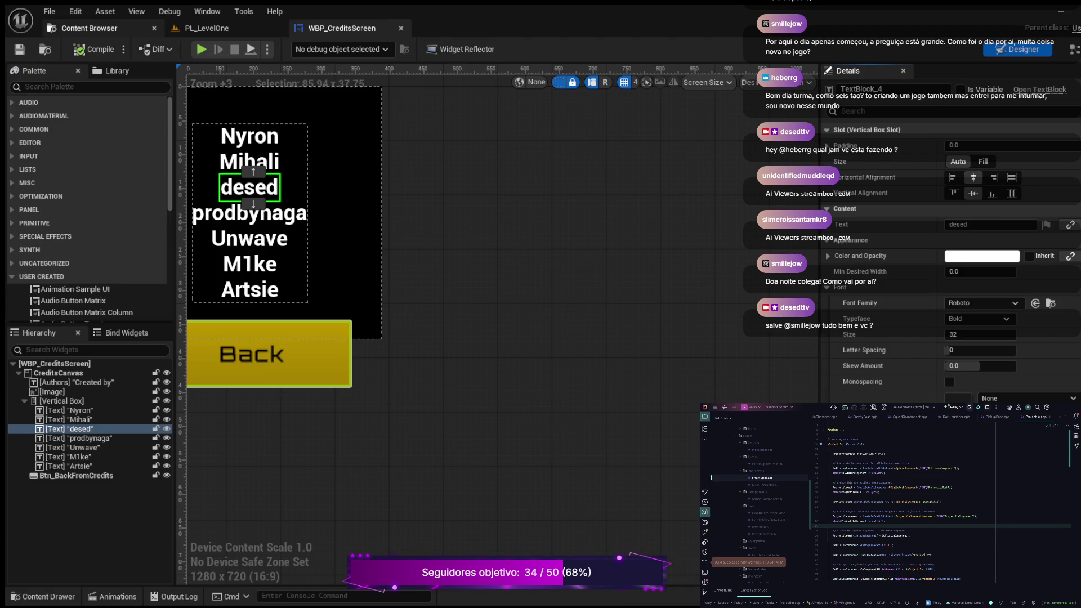
Close the WBP_CreditsScreen editor to return to the PL_LevelOne level.
left_click(49, 12)
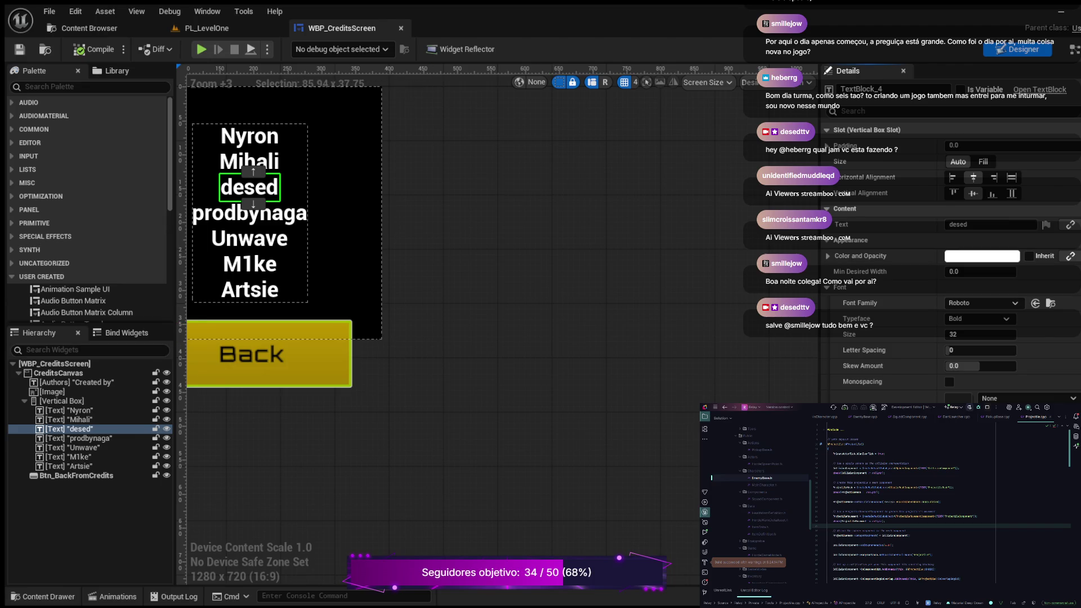
left_click(401, 28)
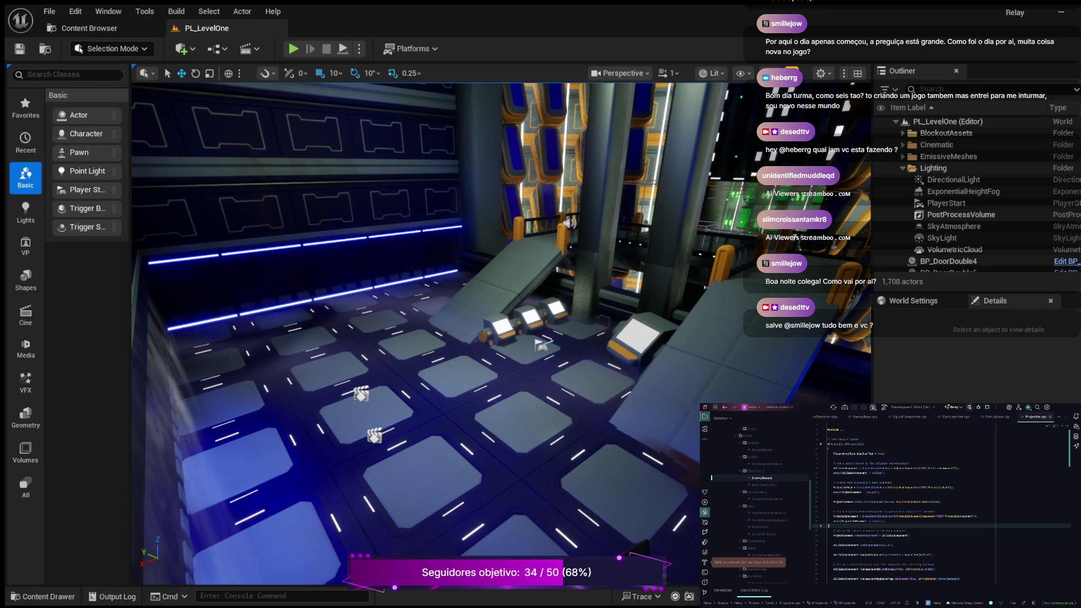
key("ctrl+Tab")
key("ctrl+Tab")
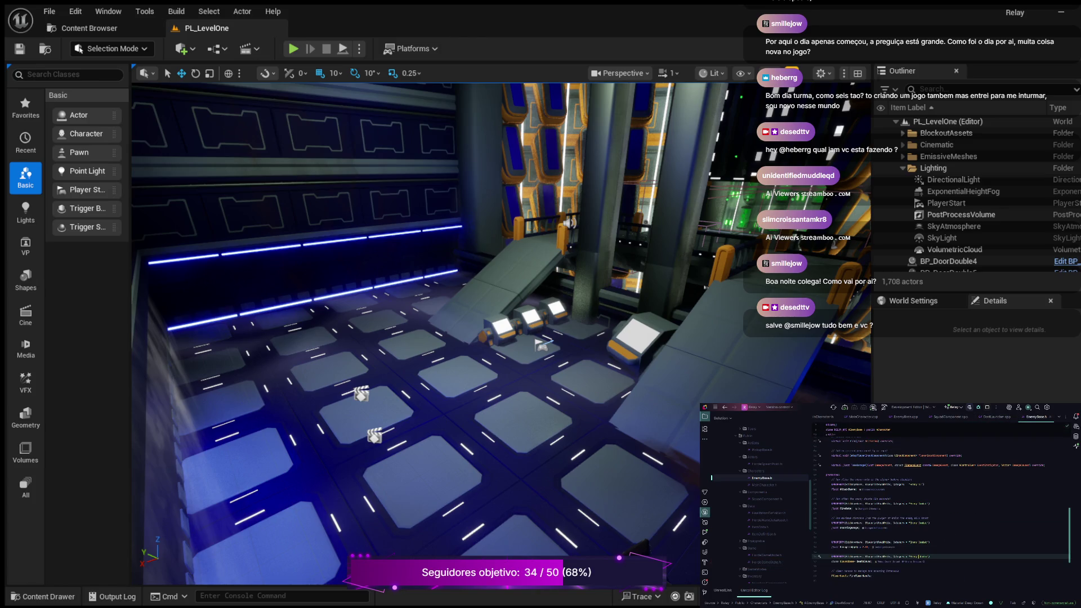
left_click(872, 561)
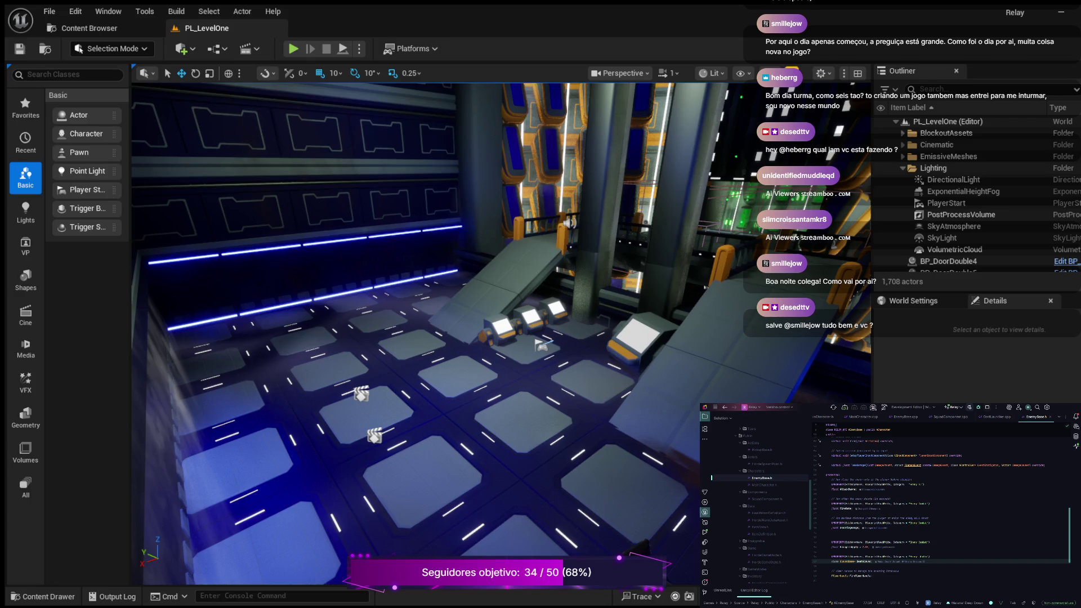
scroll(754, 506, "up", 10)
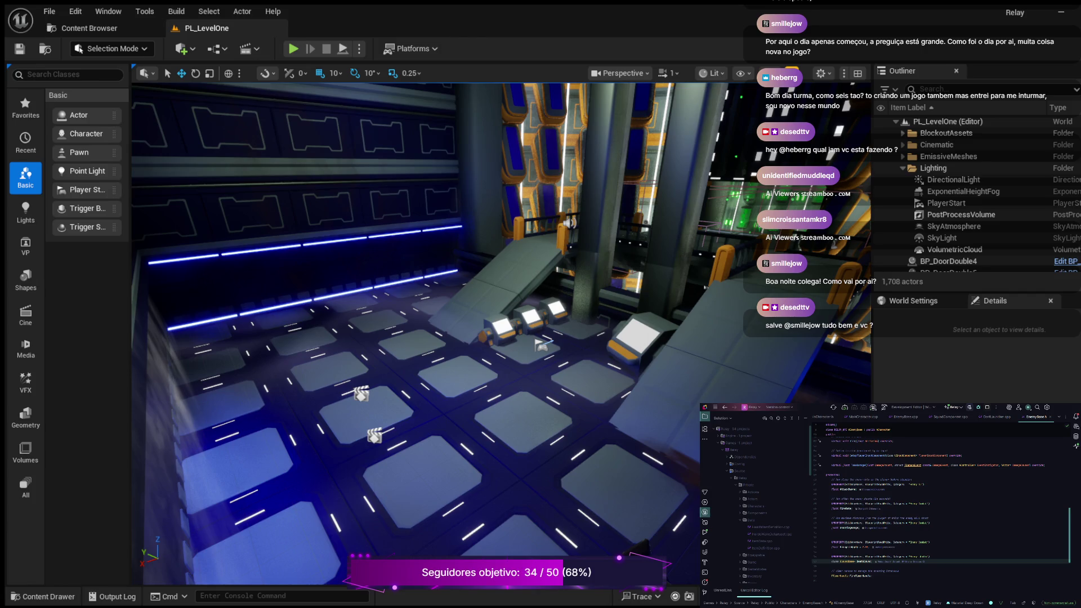
scroll(755, 501, "down", 10)
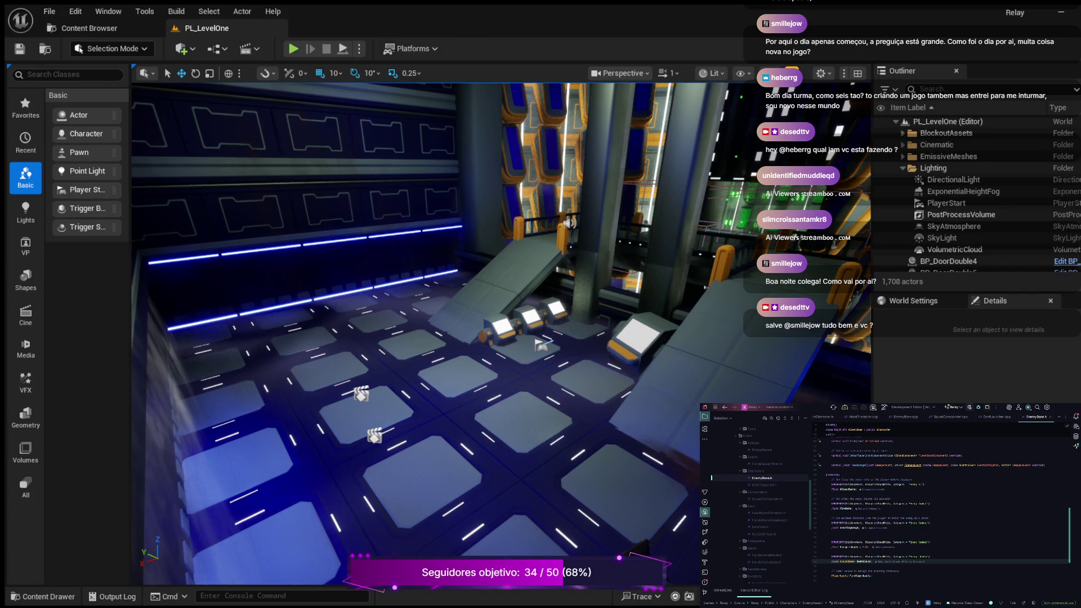
scroll(754, 501, "down", 5)
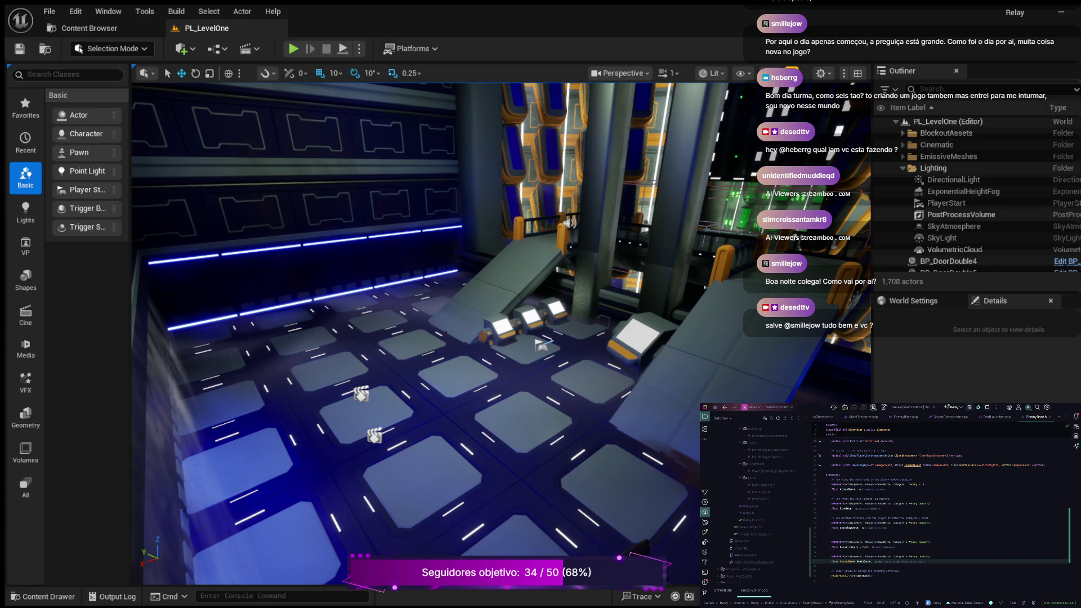
Append GameplayTags to the PublicDependencyModuleNames list in Relay.Build.cs.
double_click(753, 520)
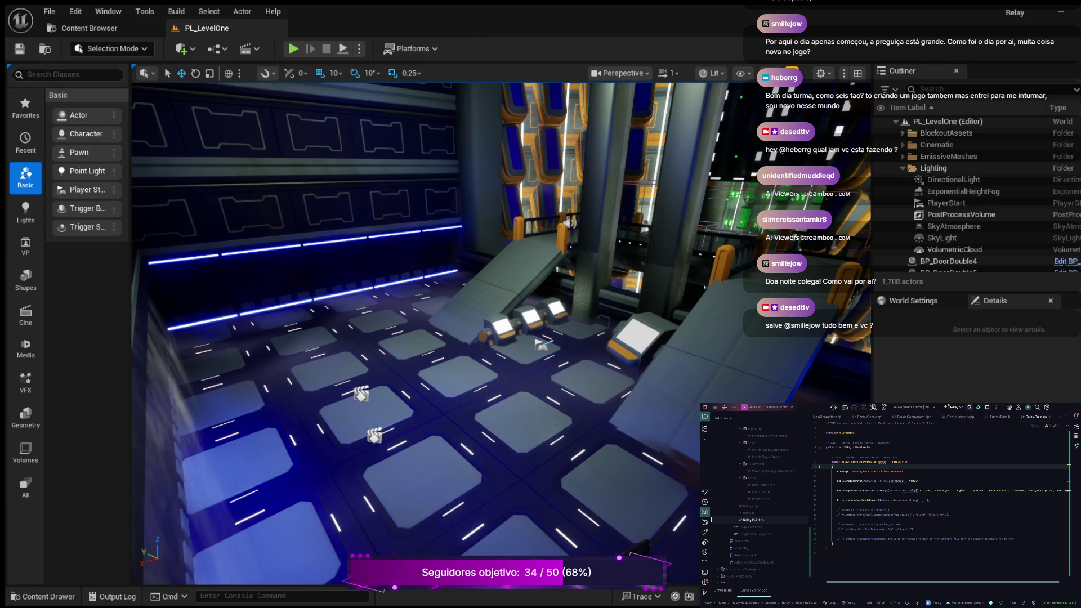
scroll(944, 485, "right", 1)
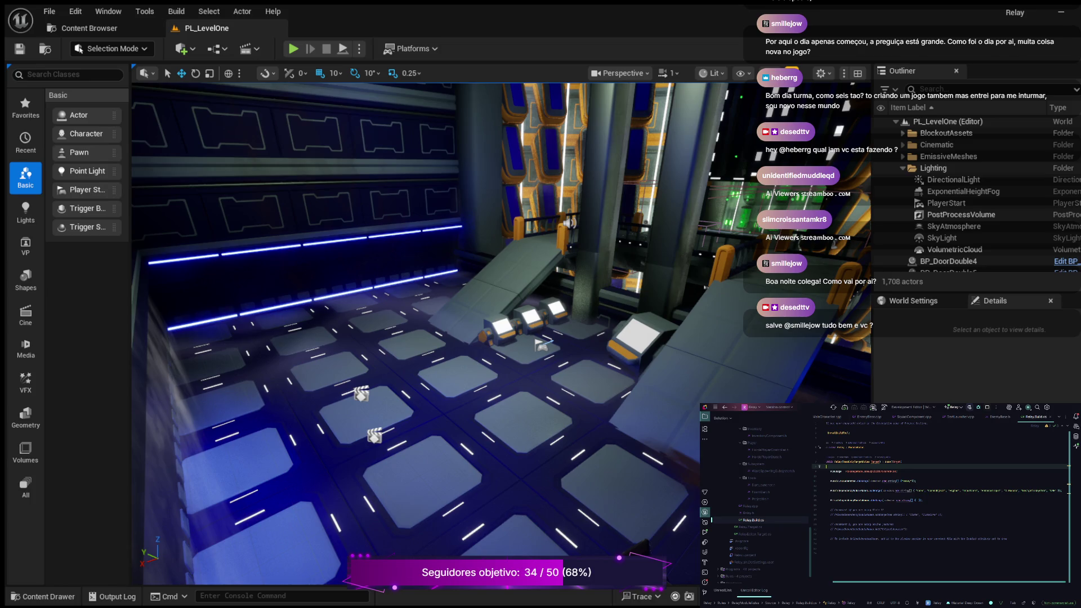
left_click(1053, 490)
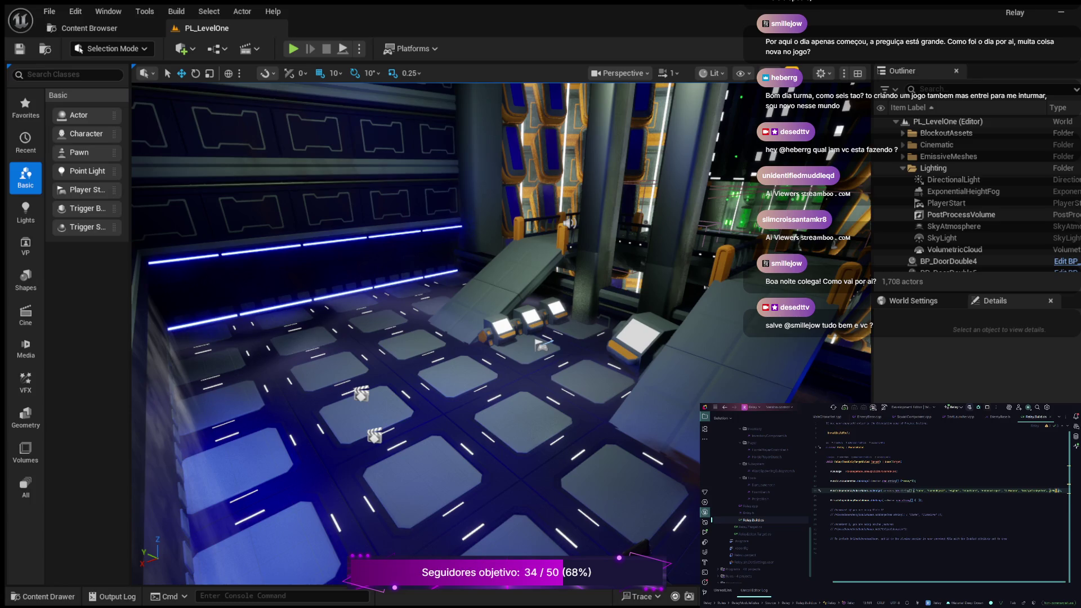
type("Gamepl")
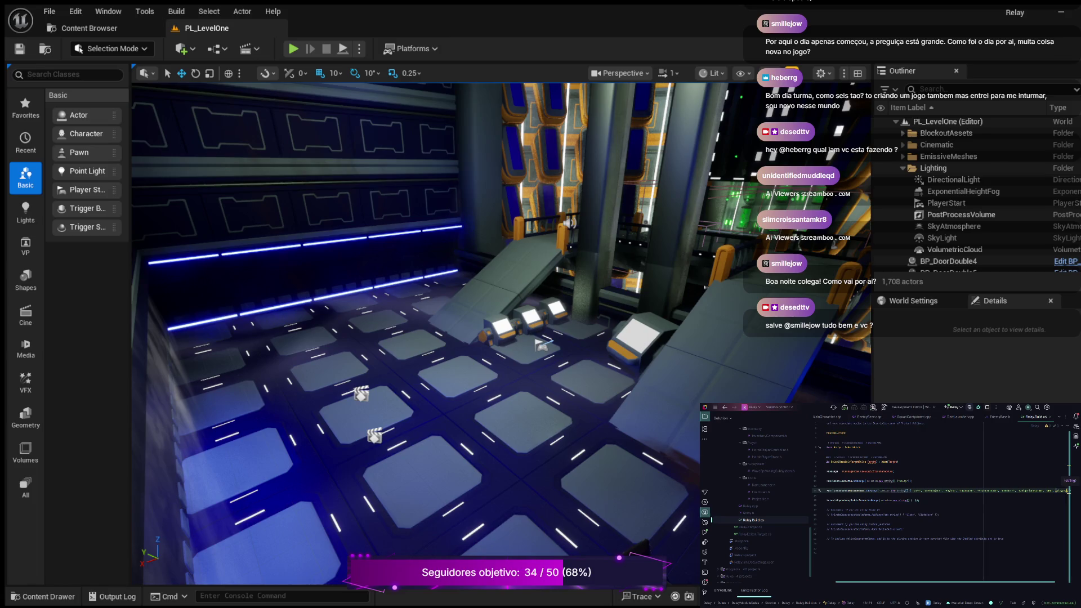
type("ayTags")
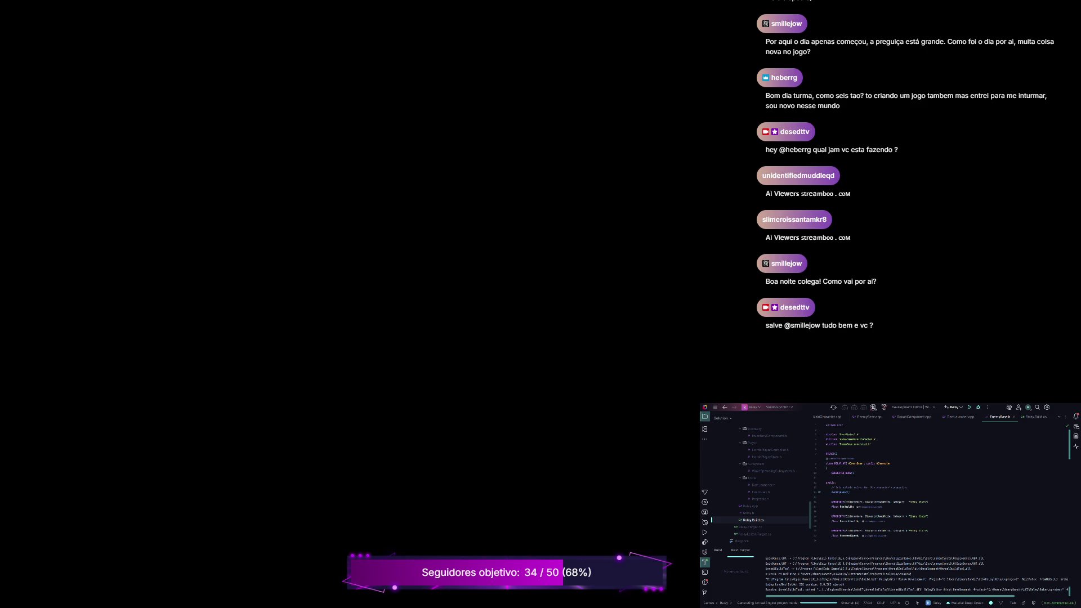
Add a new #include line below the second include in EnemyBase.h and bring up quick fixes.
left_click(876, 439)
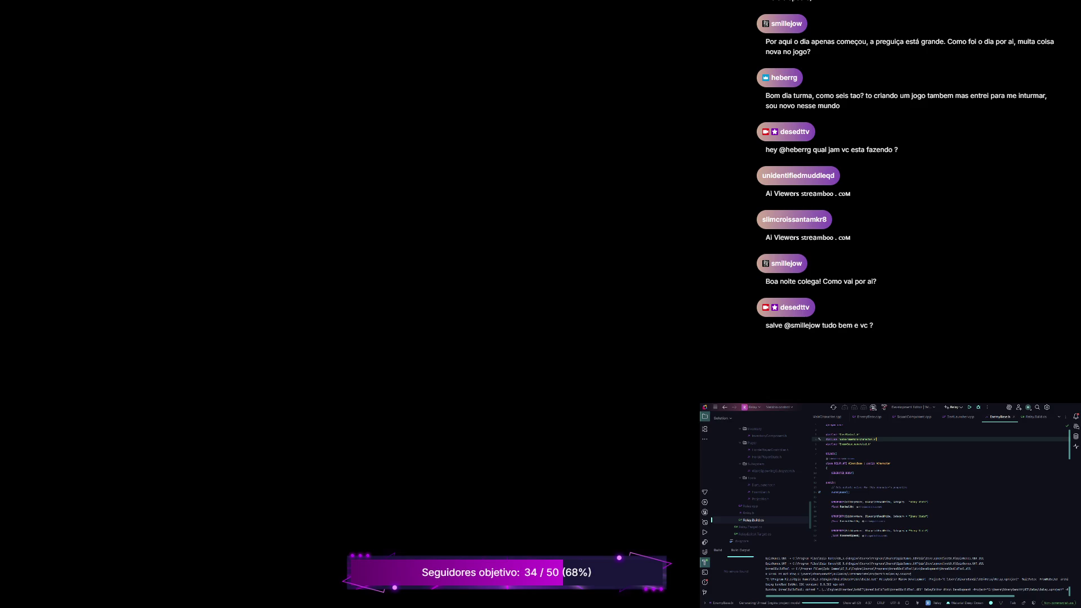
key("Return")
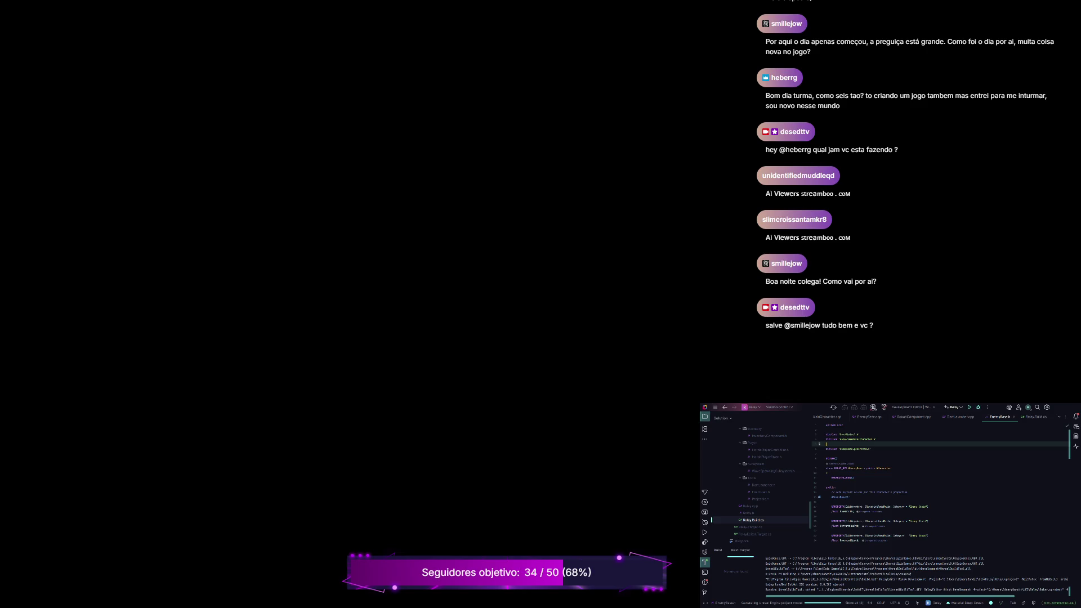
type("#include")
key("Escape")
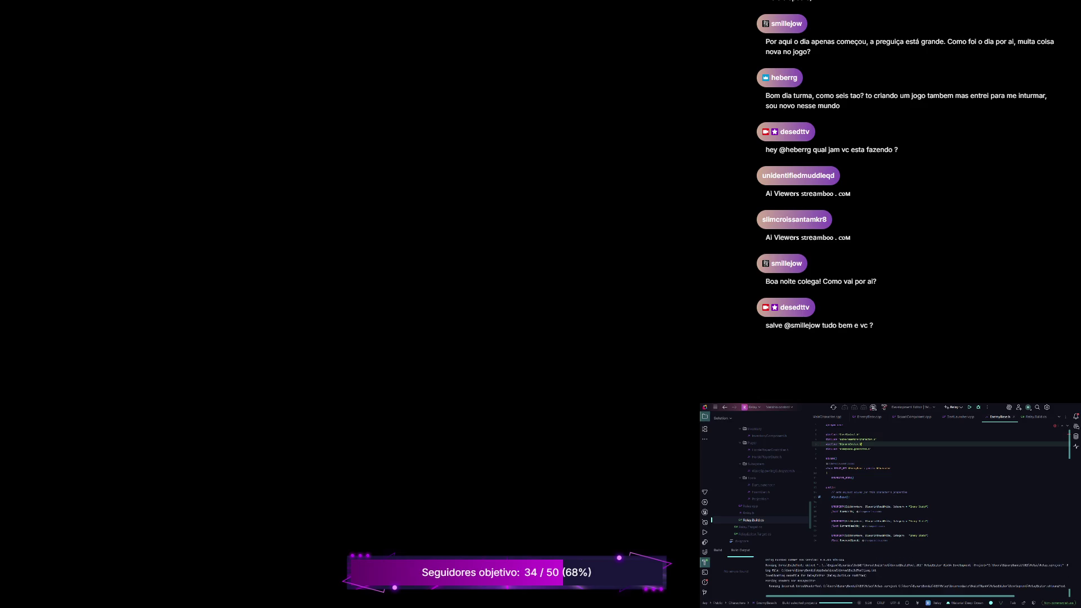
key("alt+Return")
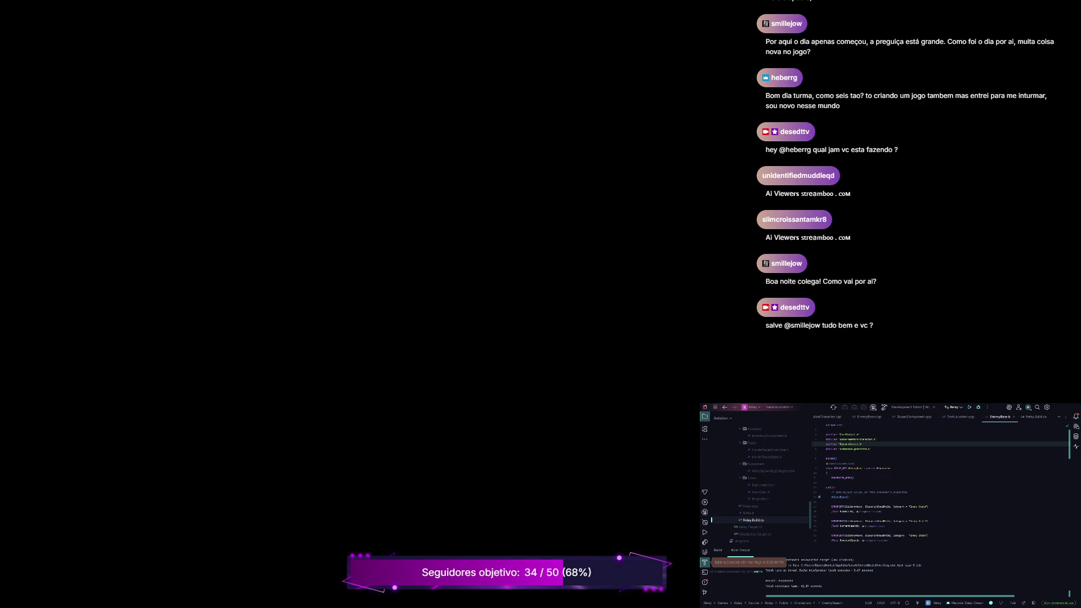
left_click(1035, 417)
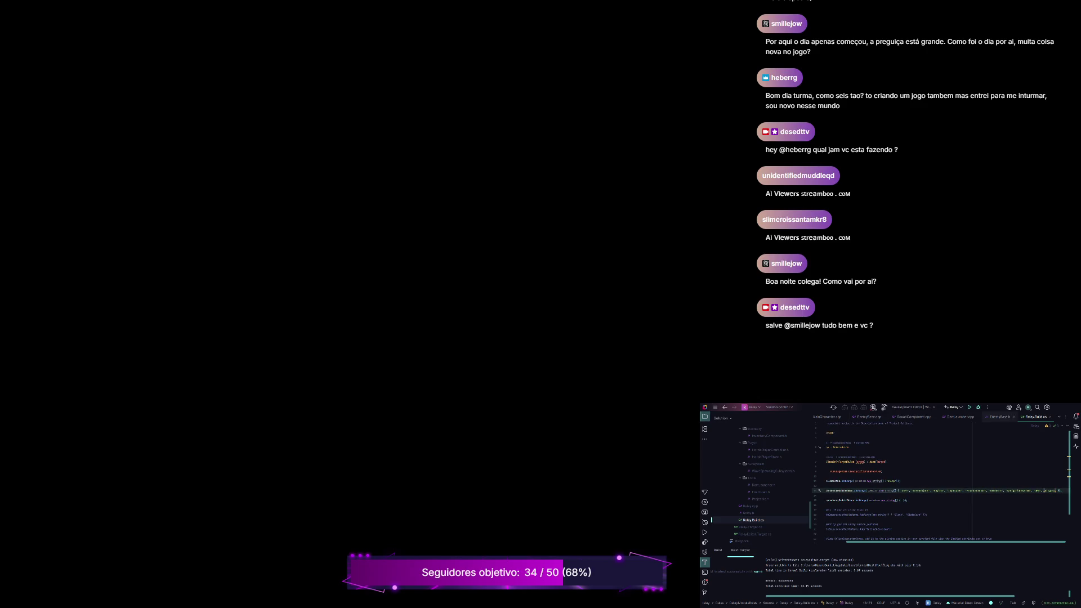
left_click(1000, 416)
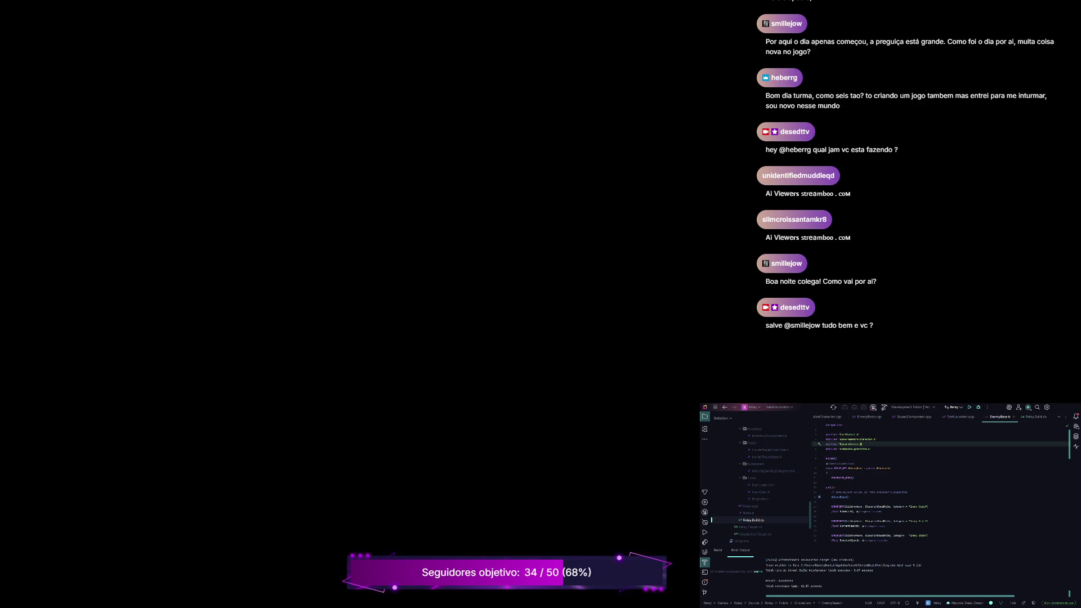
scroll(940, 484, "down", 3)
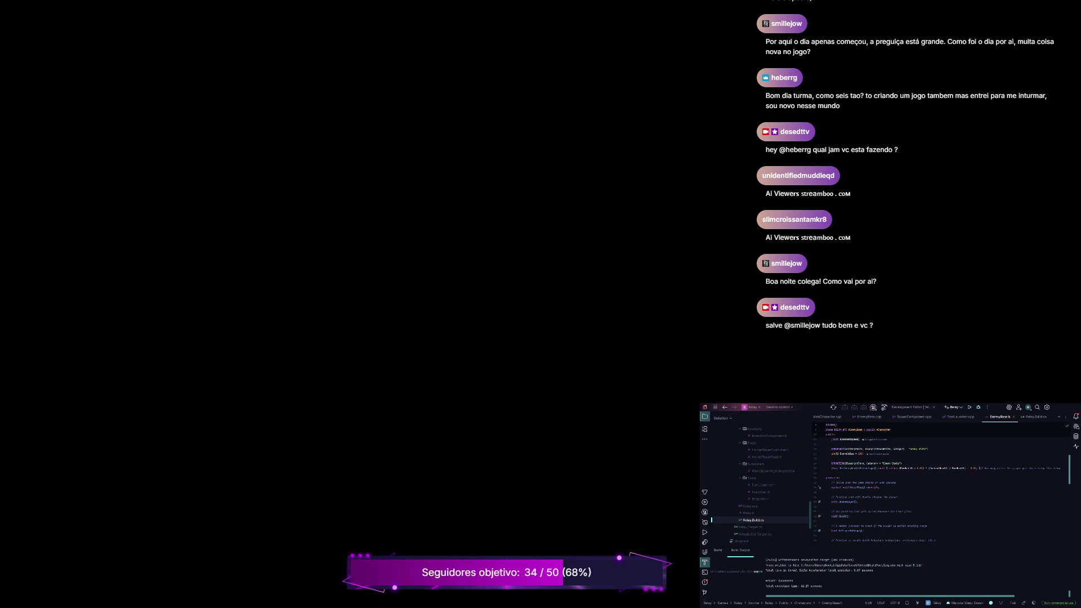
scroll(940, 487, "down", 3)
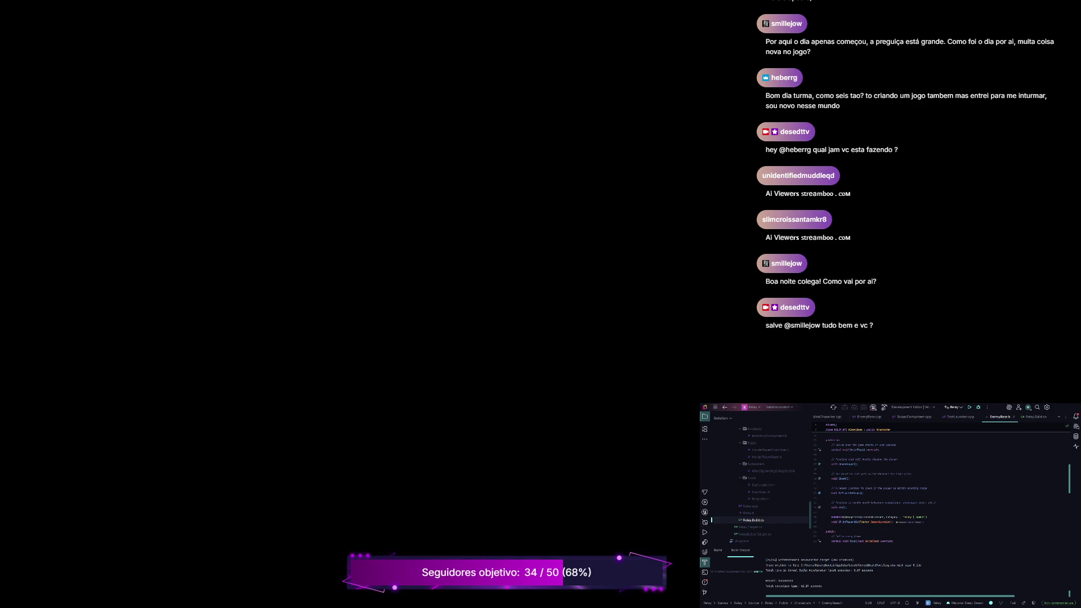
scroll(940, 487, "down", 5)
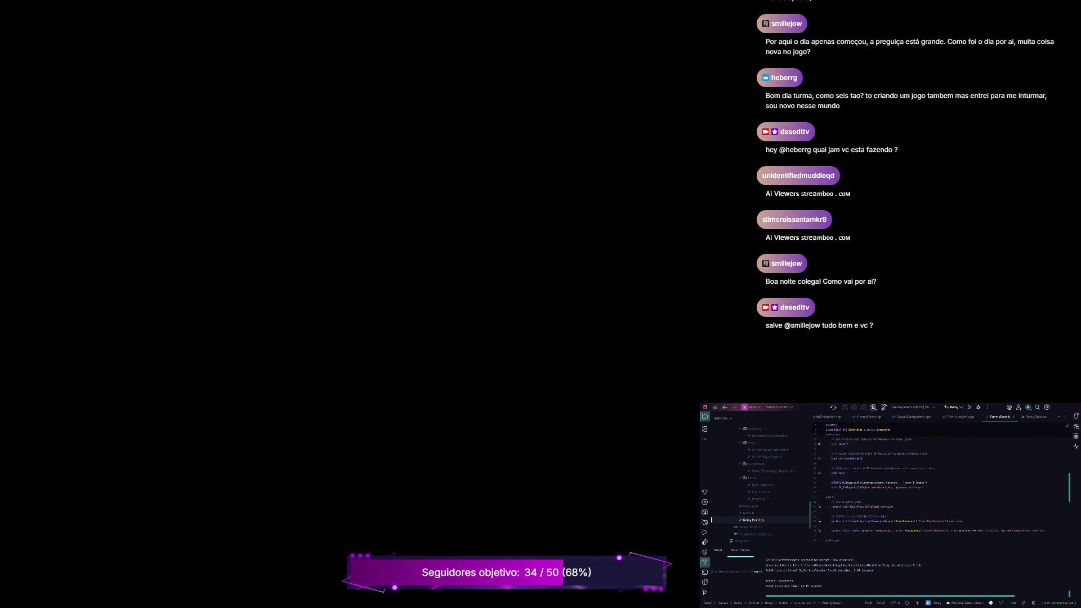
scroll(940, 487, "down", 3)
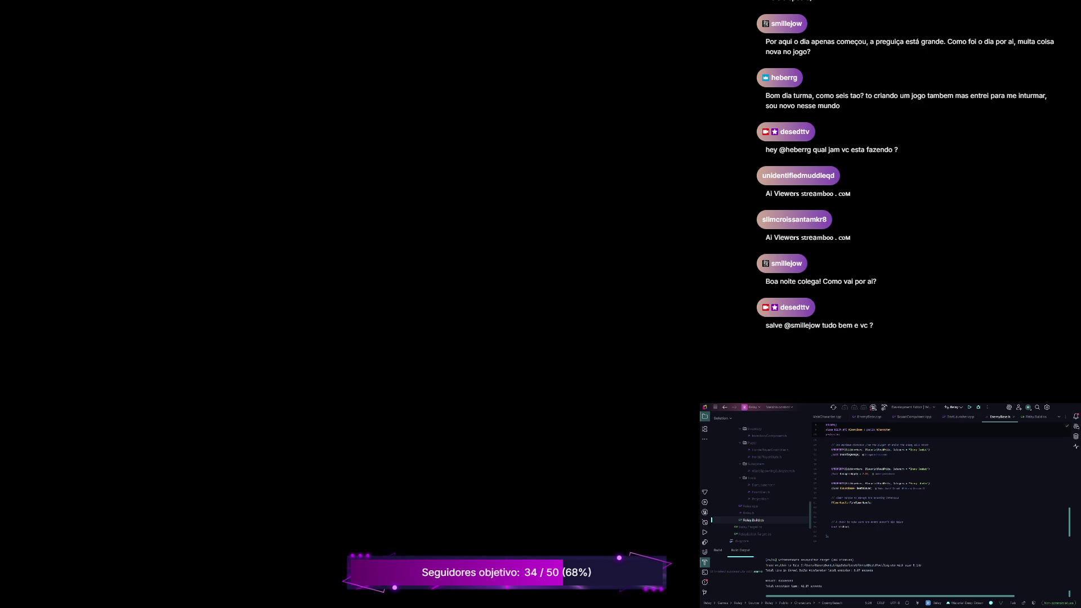
left_click(872, 488)
Insert the Enemy | Visuals UPROPERTY below BeetOuter in EnemyBase.h, then return to EnemyBase.cpp.
key("Return")
key("Return")
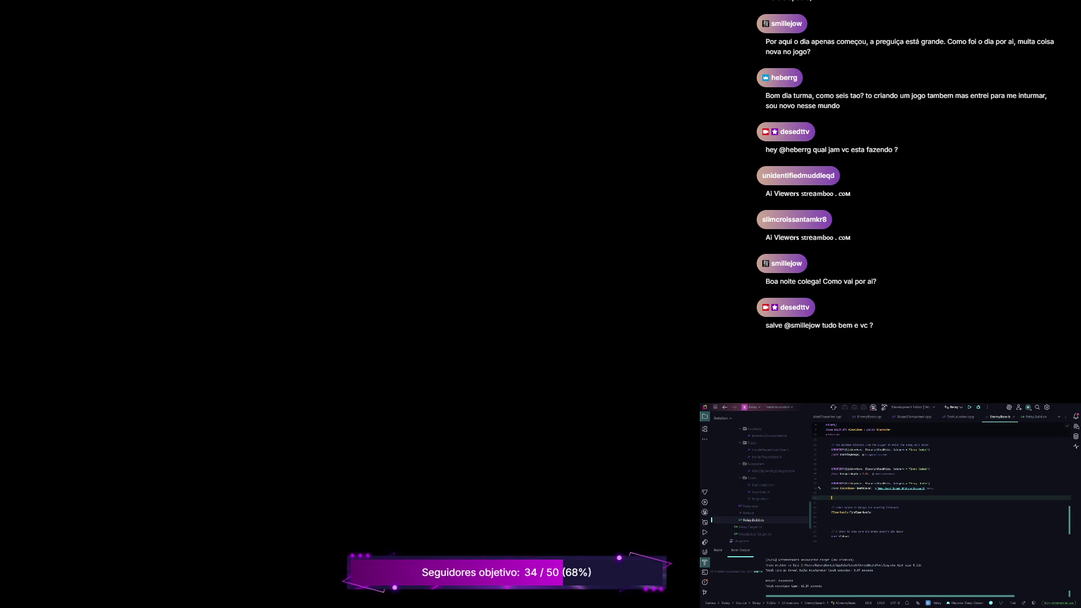
key("Tab")
left_click(878, 497)
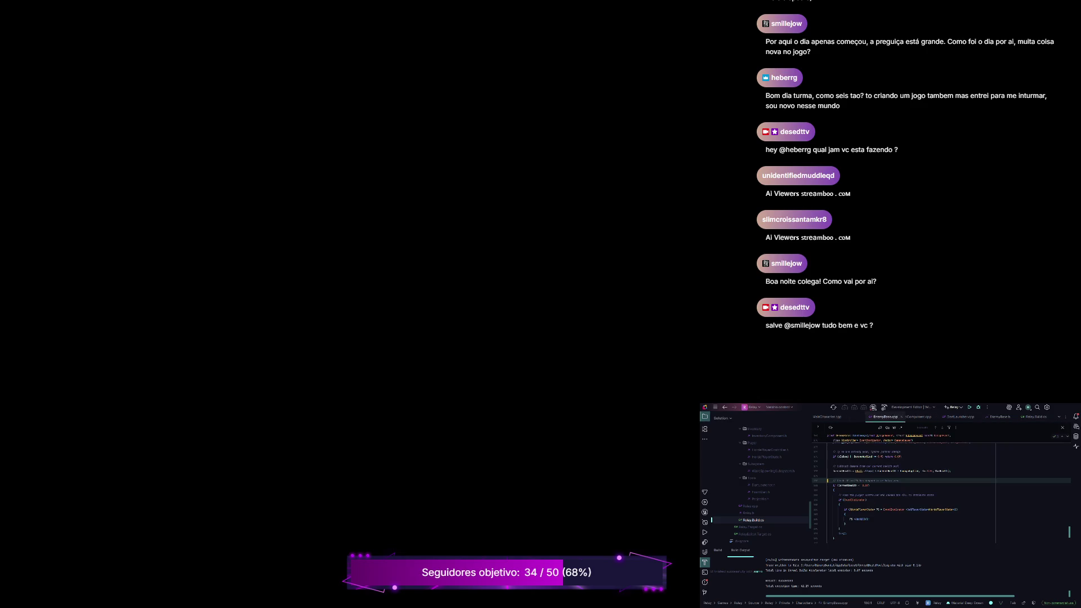
key("ctrl+alt+Home")
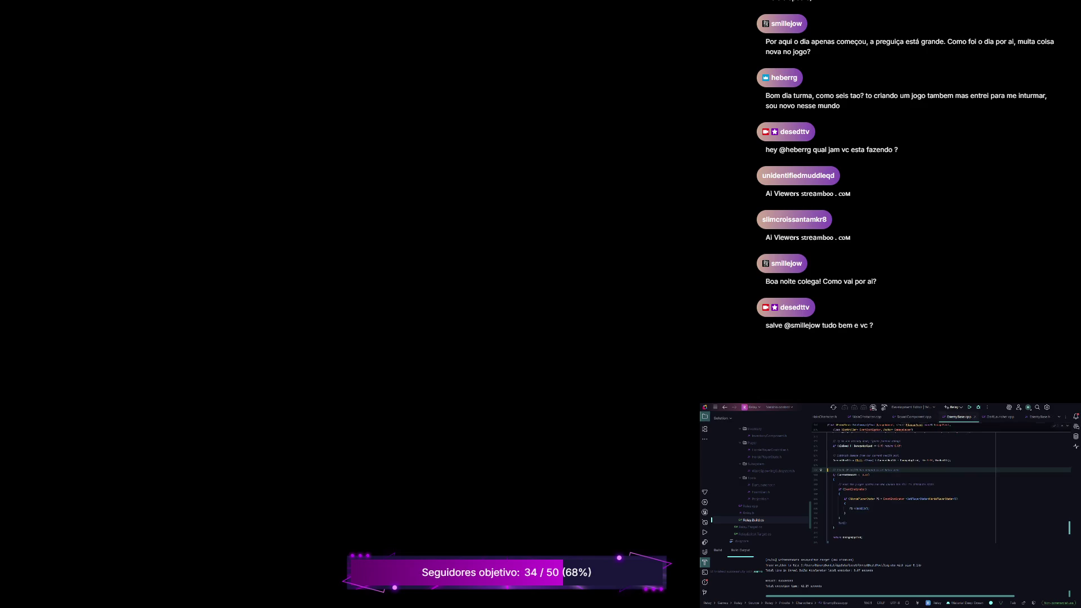
Add a new #include line after the existing includes at the top of EnemyBase.cpp.
scroll(940, 484, "up", 10)
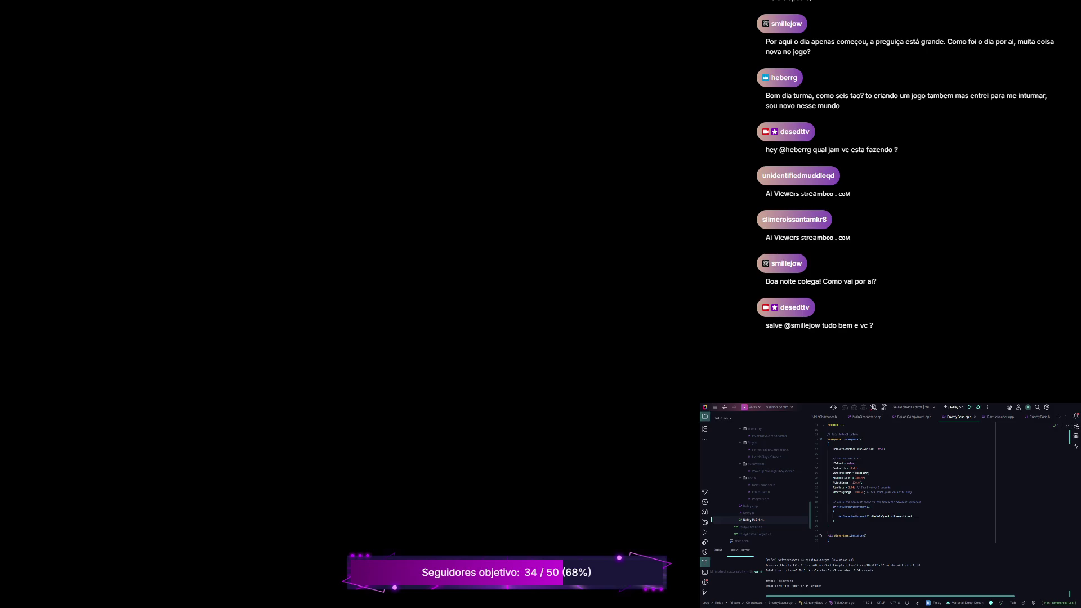
scroll(906, 484, "up", 3)
left_click(878, 464)
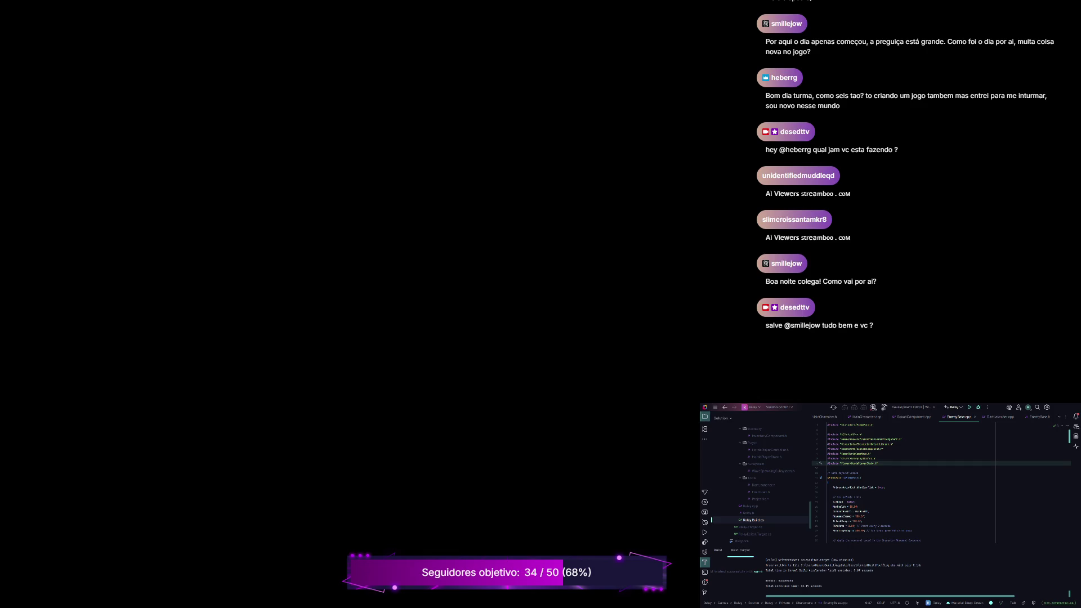
key("Return")
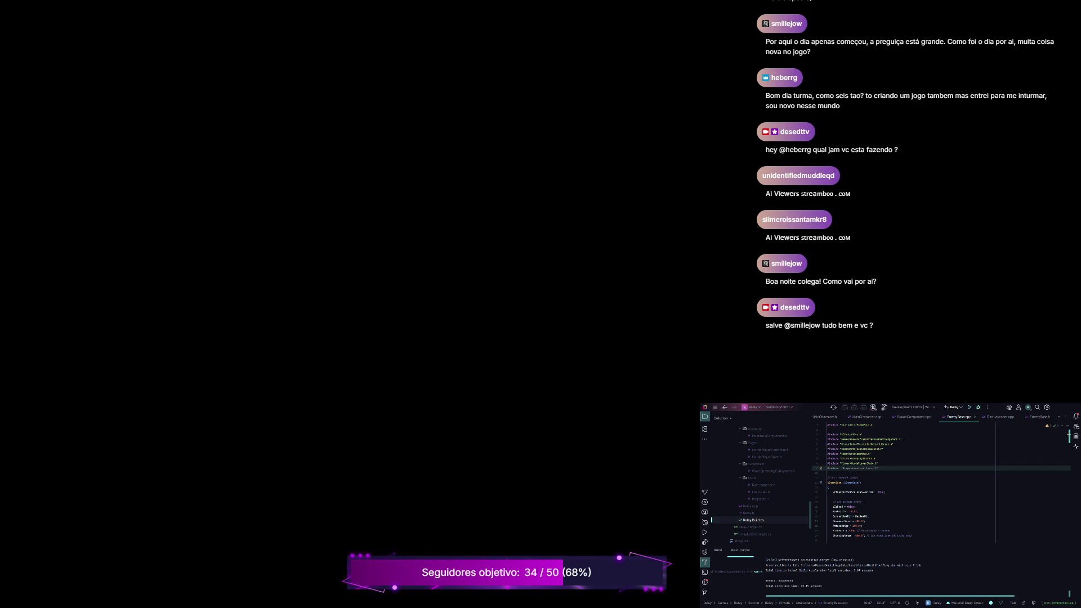
left_click(861, 502)
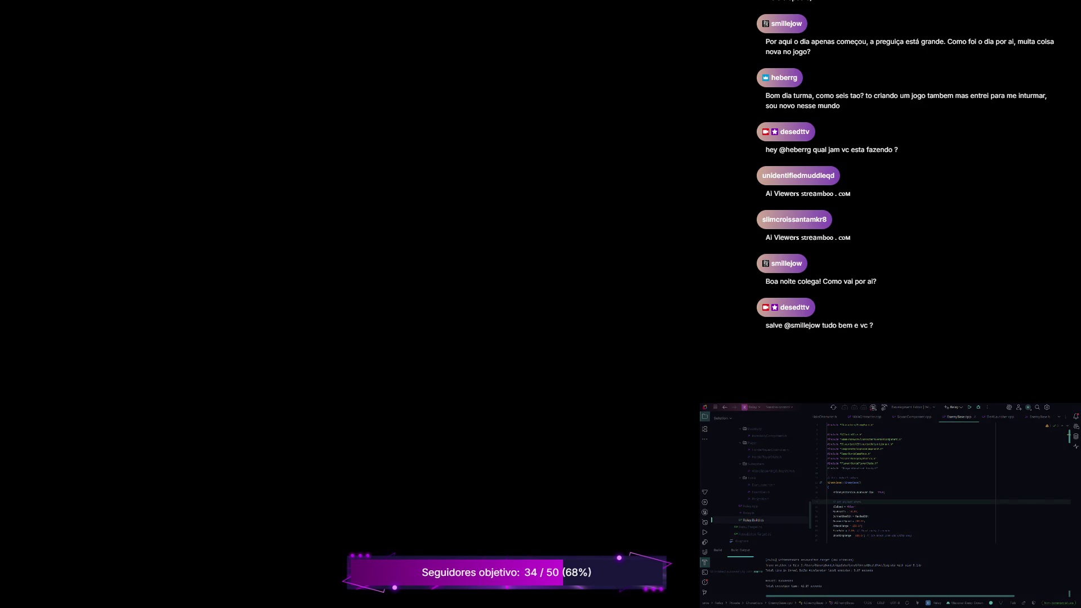
Find the Death handling code in EnemyBase.cpp and open a blank line after the debug-draw block.
key("ctrl+f")
type("Dashe")
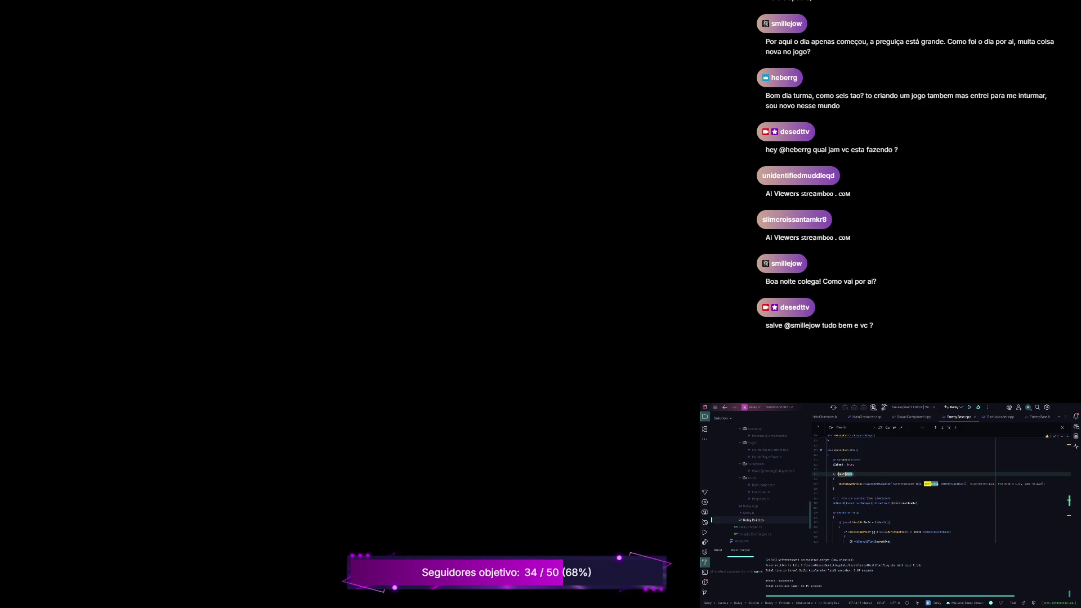
key("Return")
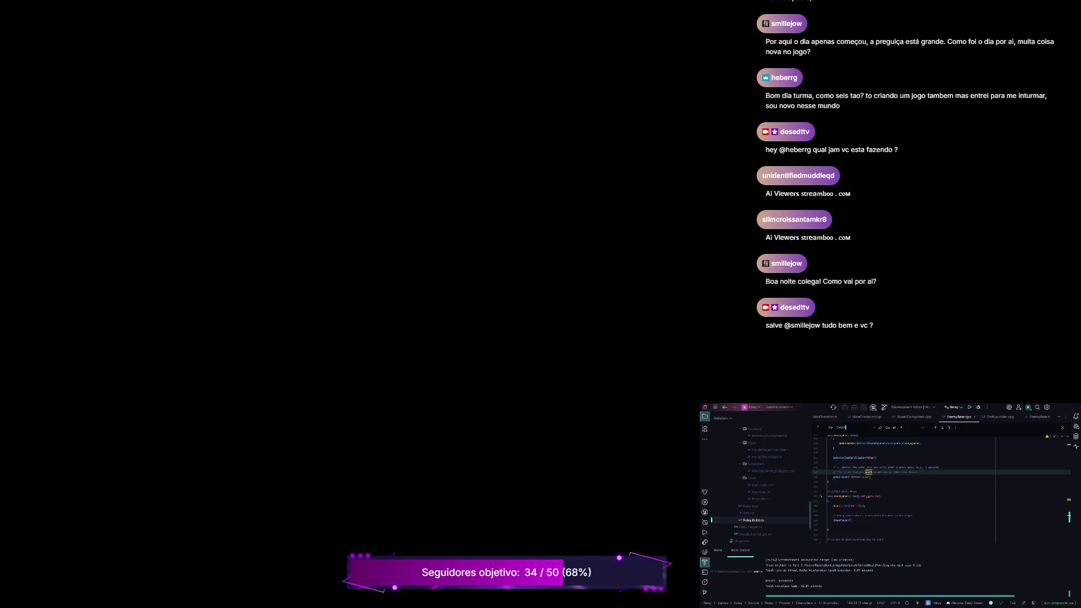
key("Return")
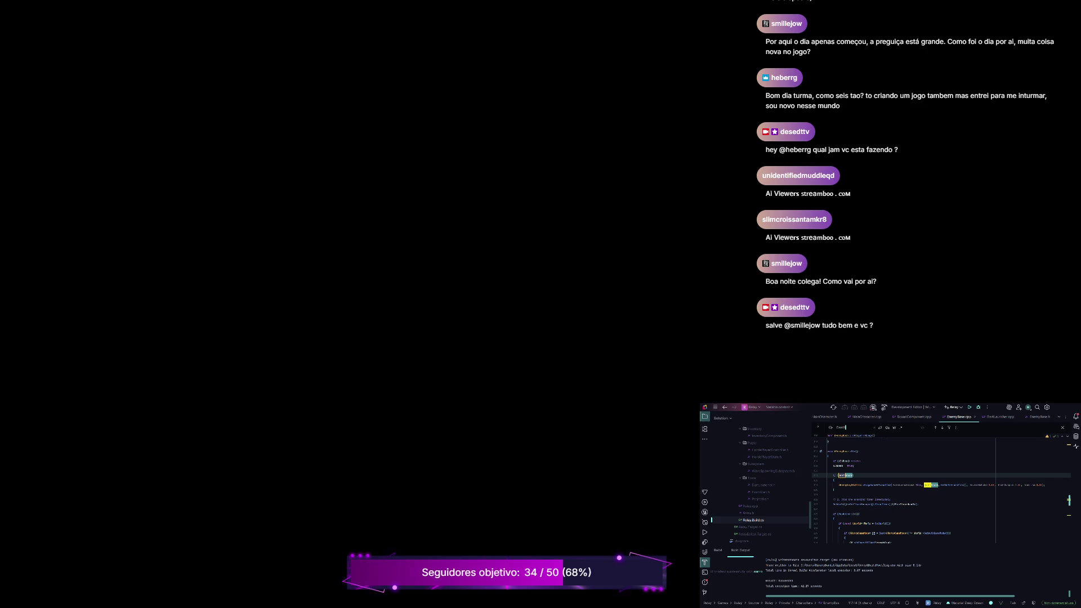
left_click(834, 490)
key("Return")
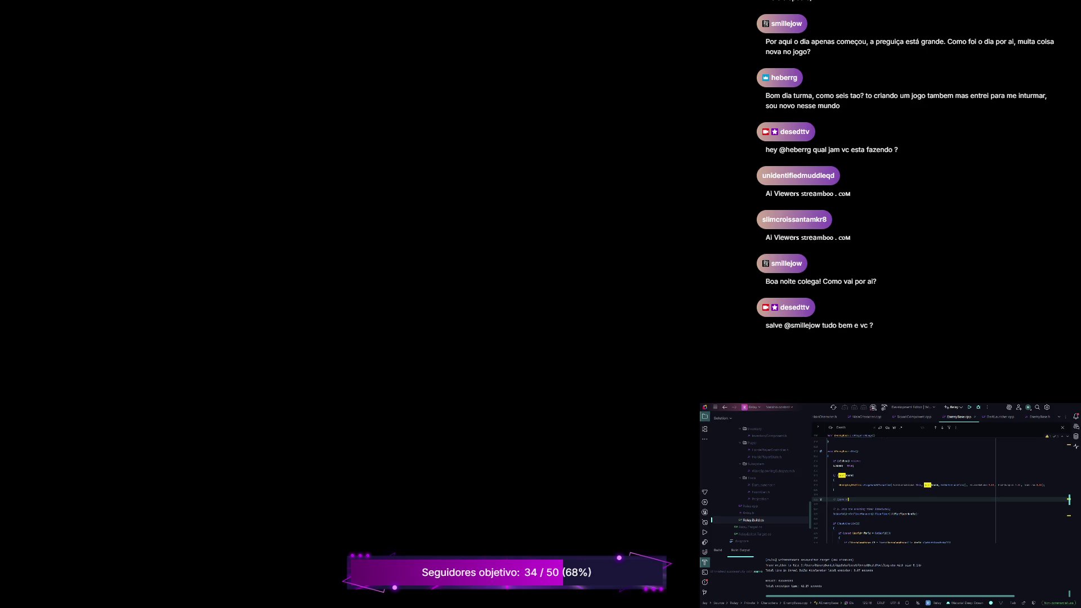
type("ath VFX")
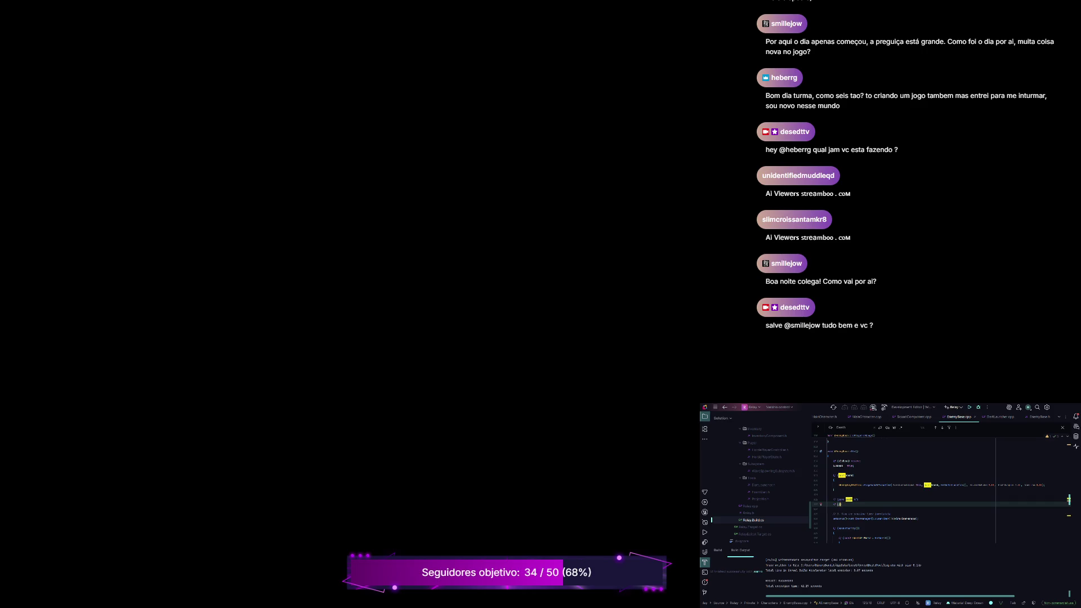
Complete the Death name and open a braced block beneath the if statement.
type("th")
key("Tab")
key("Return")
type("{")
key("Return")
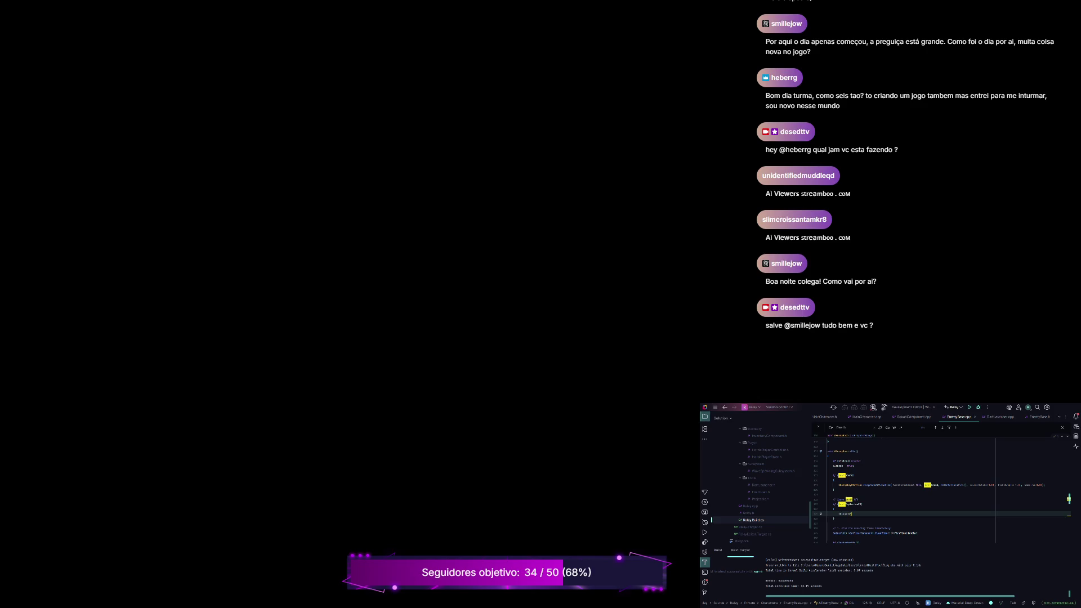
type("Lines()")
type(");")
Write the spawn call with this, DeathEffect, GetActorLocation(), Rotation() and an FVector scale.
key("Return")
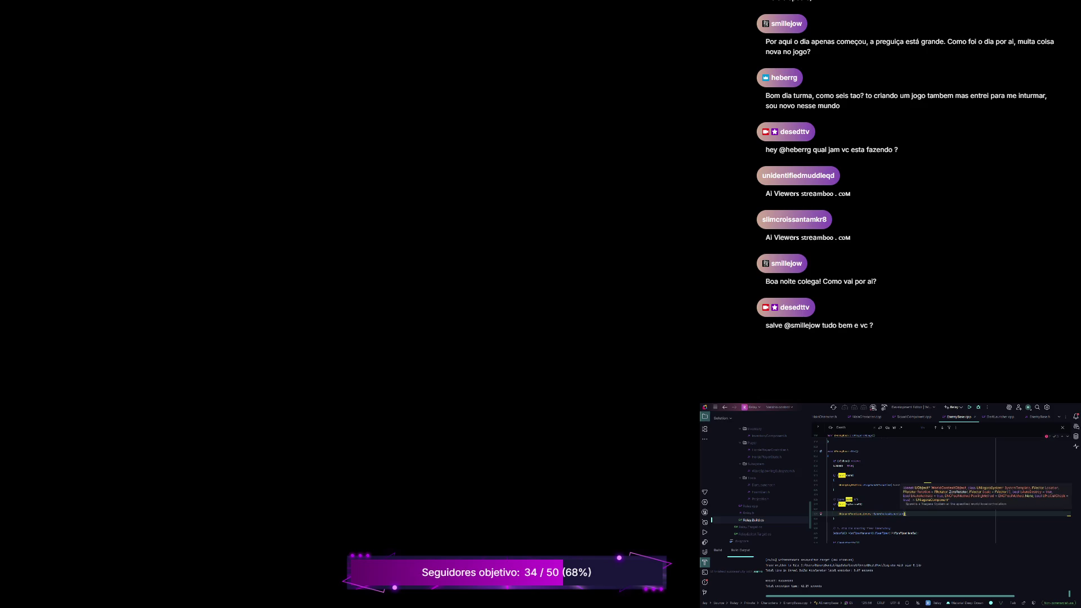
type("his,")
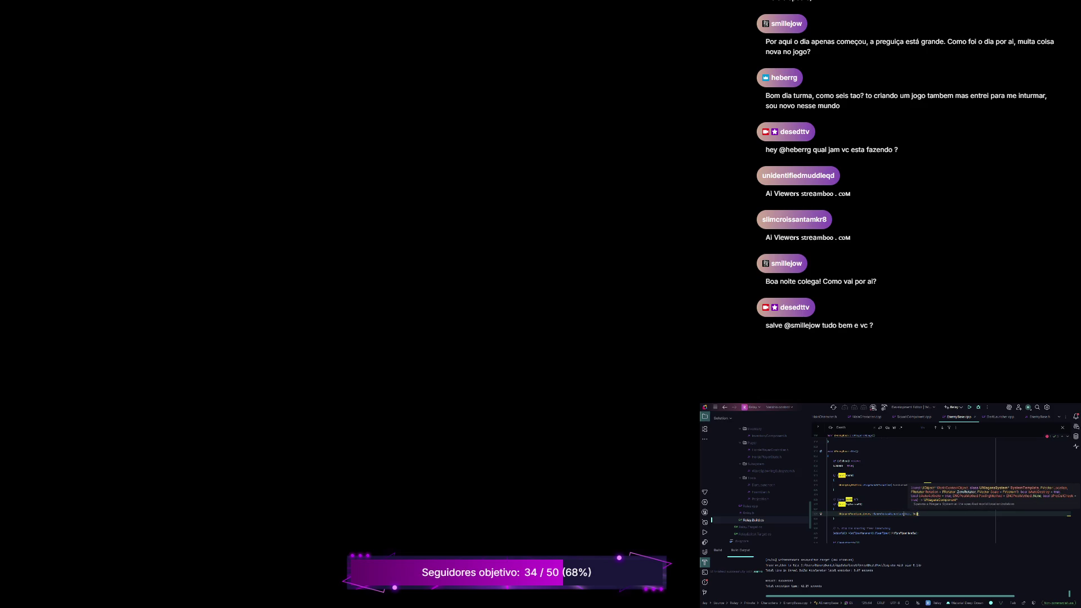
key("Return")
left_click(924, 513)
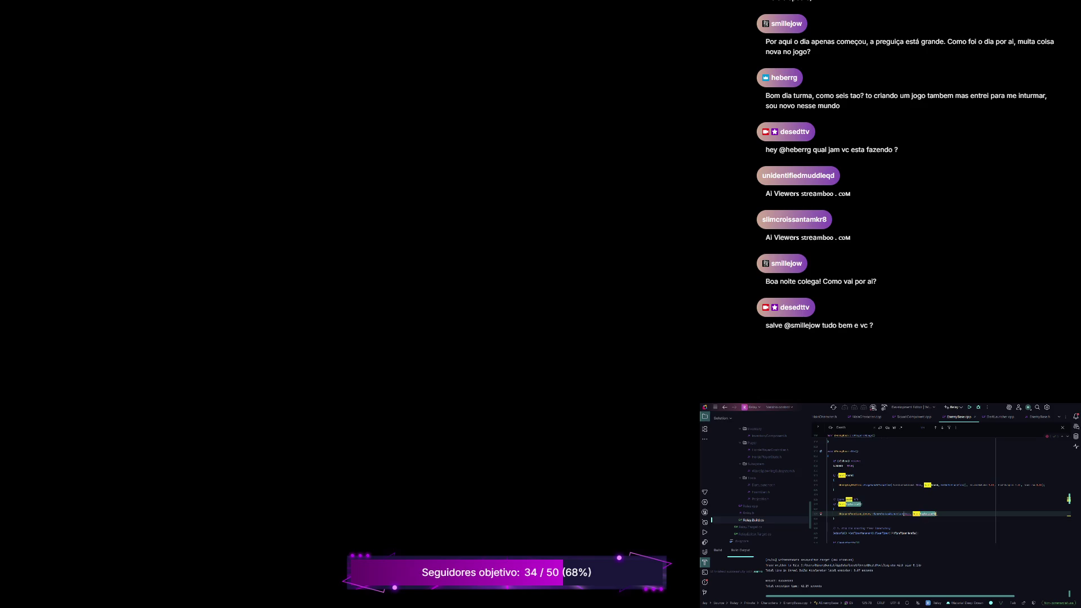
type(", G")
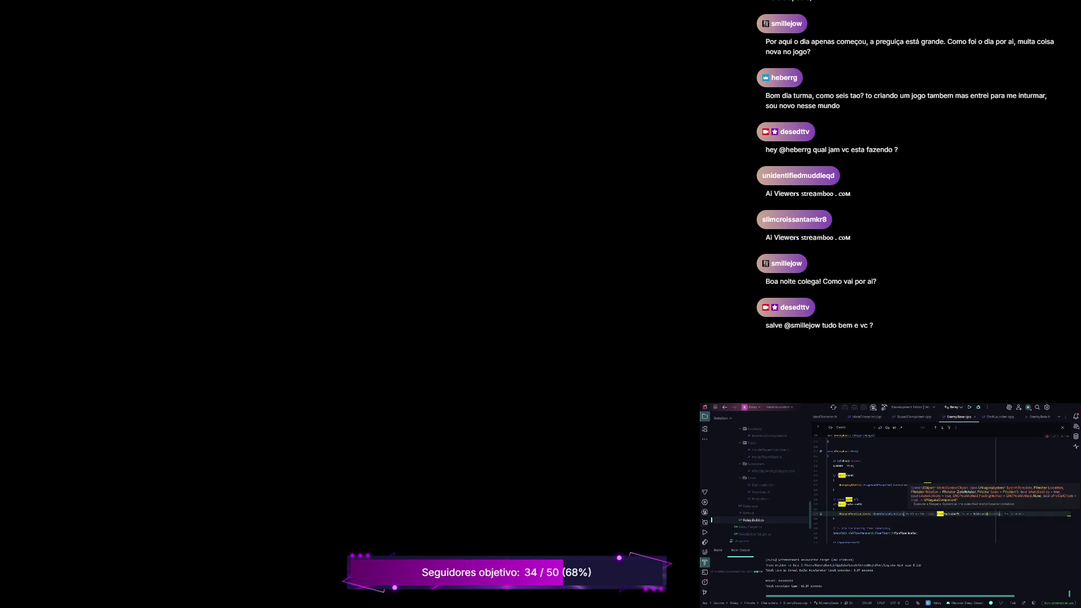
key("Tab")
type(", ")
type("Rotation()")
type("ctor(")
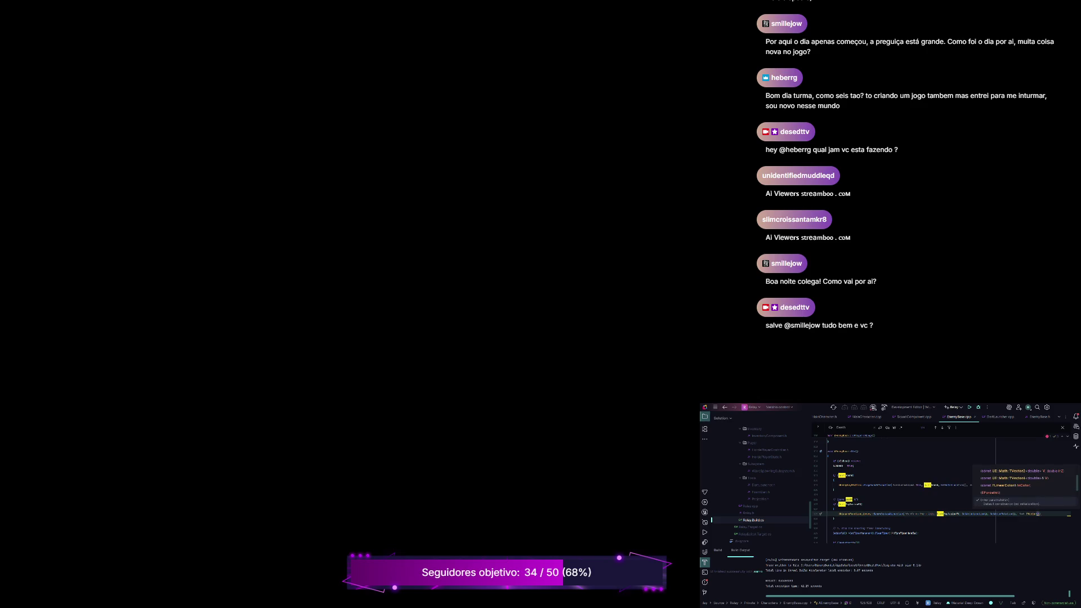
key("Down")
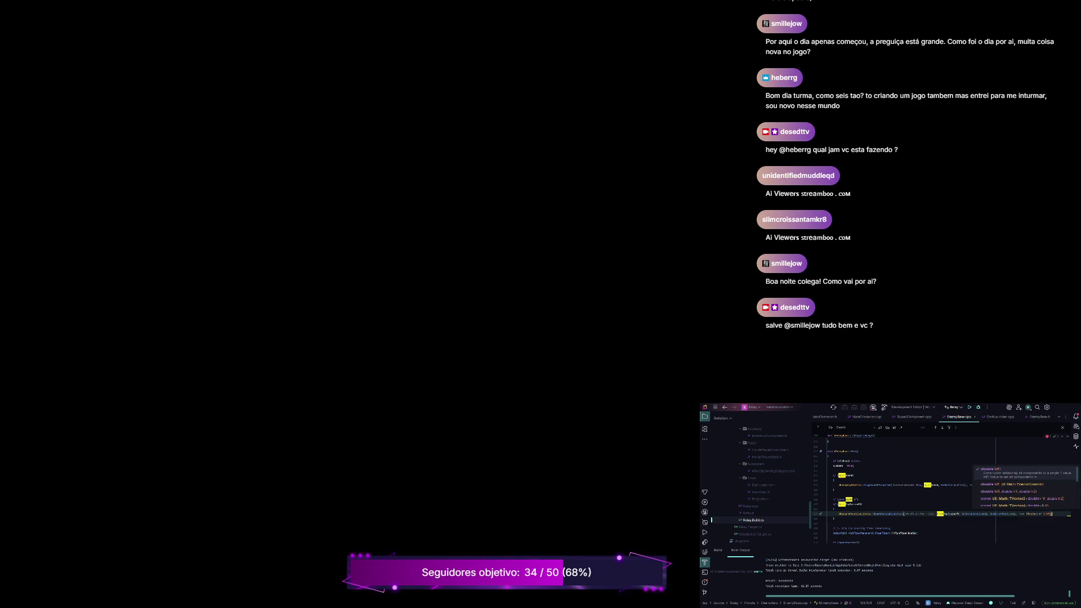
key("Escape")
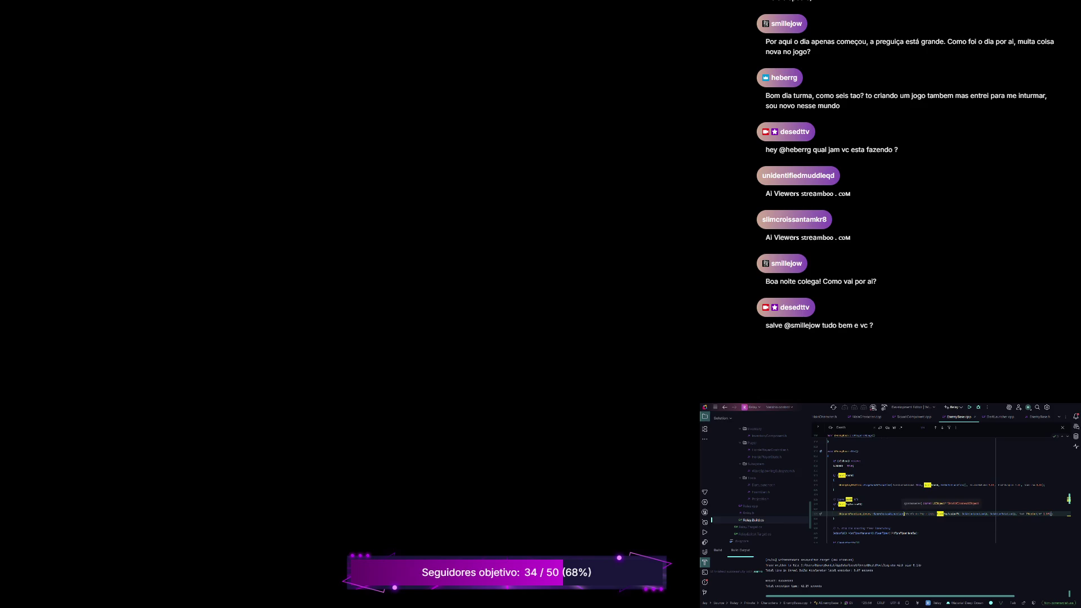
key("Return")
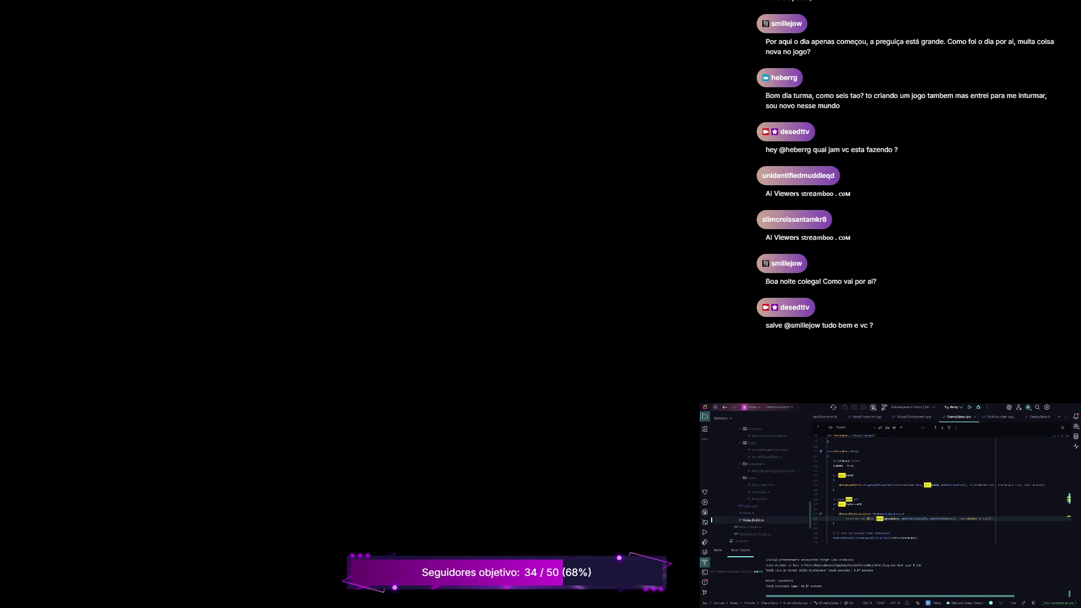
Wrap the spawn call so the effect, location and rotation arguments each sit on their own line.
left_click(834, 523)
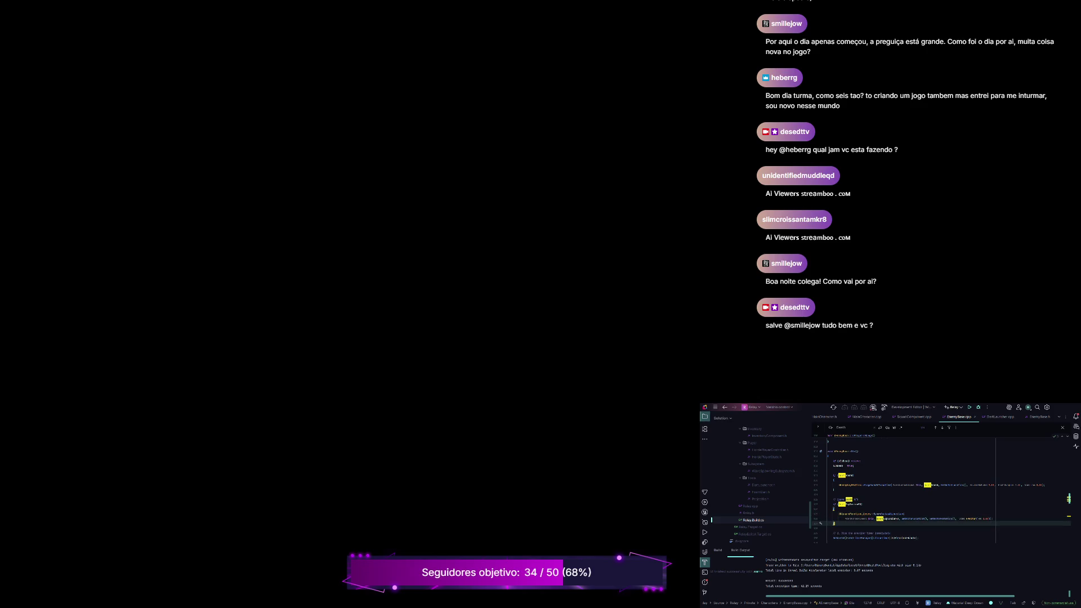
left_click(827, 527)
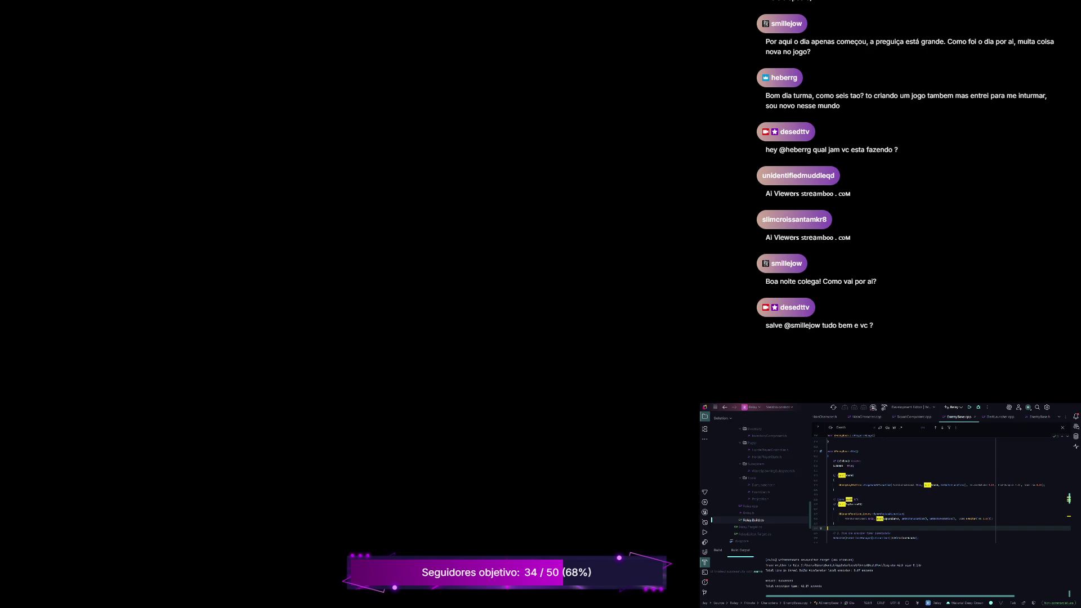
key("ctrl+BackSpace")
left_click(886, 519)
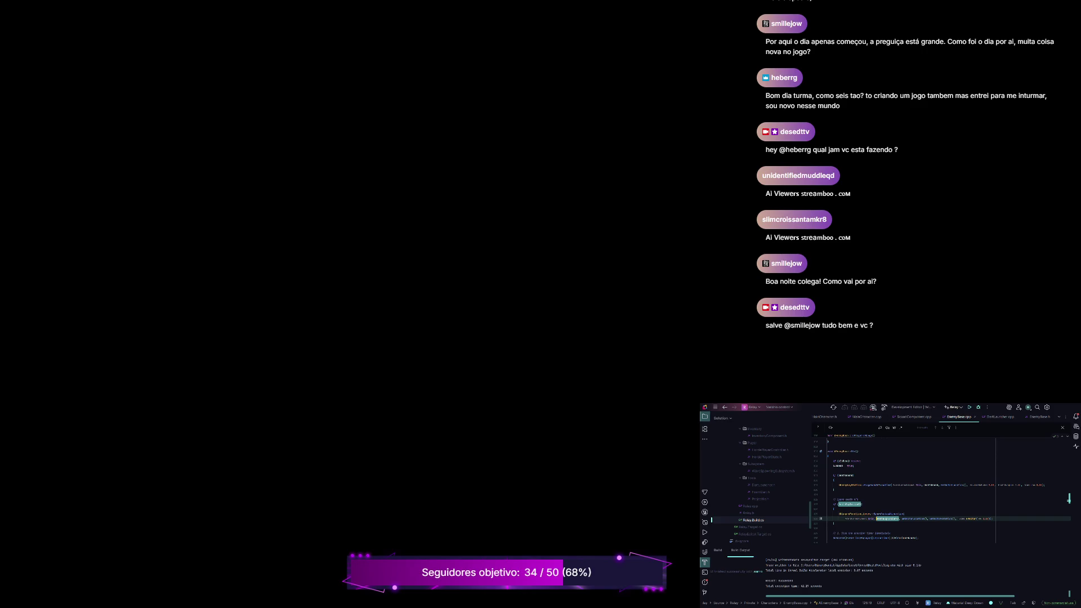
key("Return")
key("ctrl+Right")
key("Return")
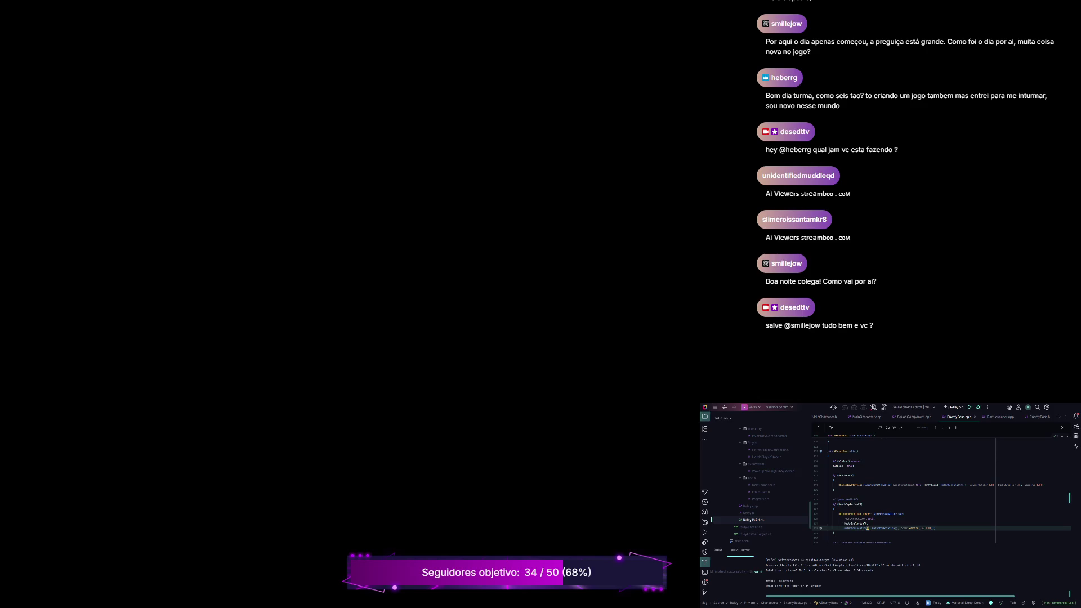
key("ctrl+Right")
key("Return")
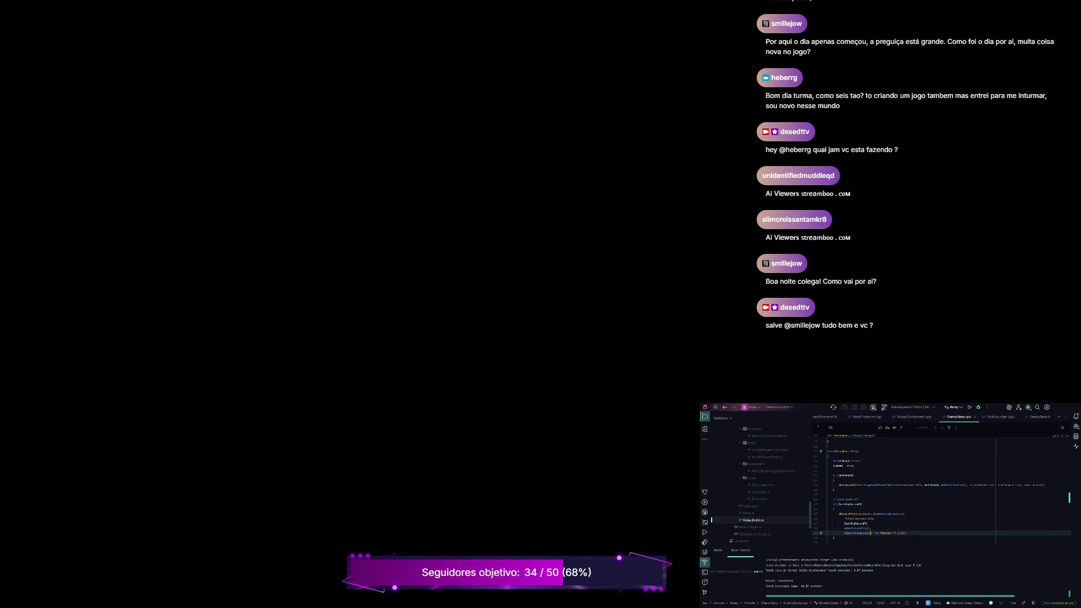
Put the FVector scale on its own line and add a trailing // comment.
key("ctrl+w")
key("Return")
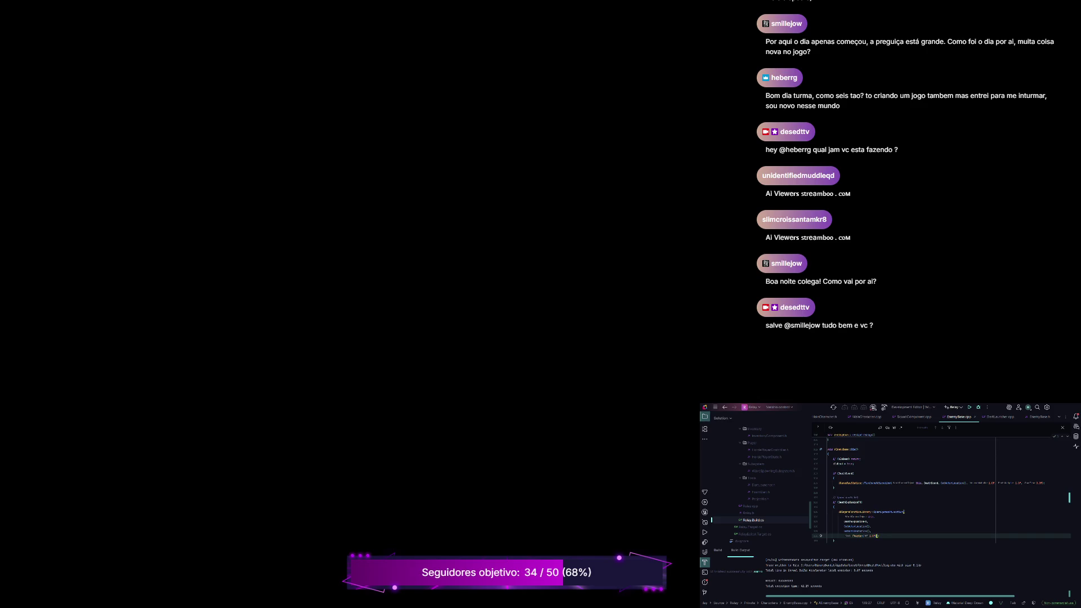
key("Return")
key("End")
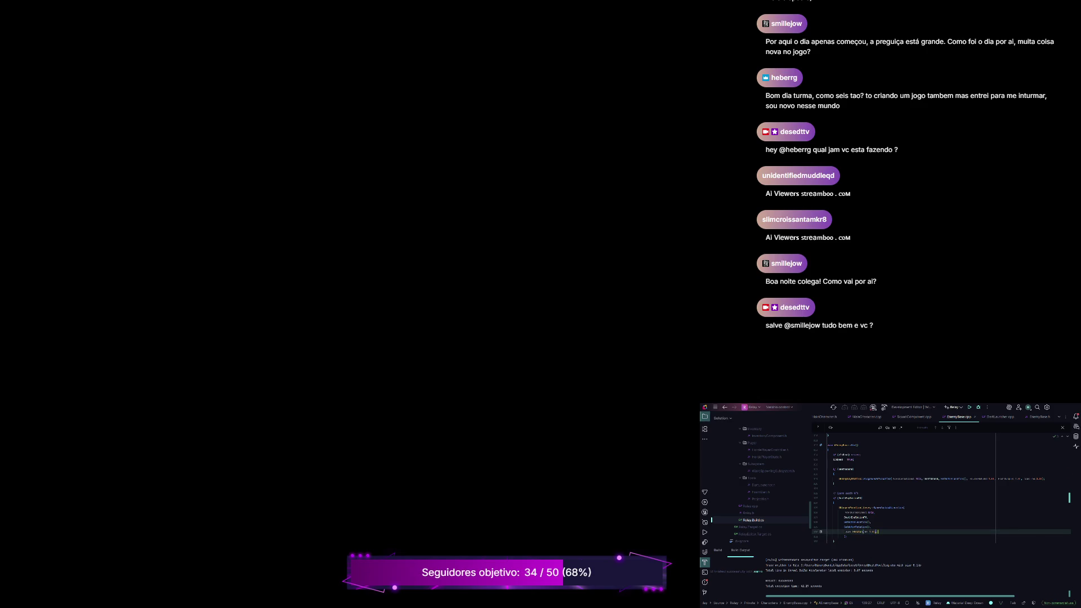
type("/")
left_click(883, 406)
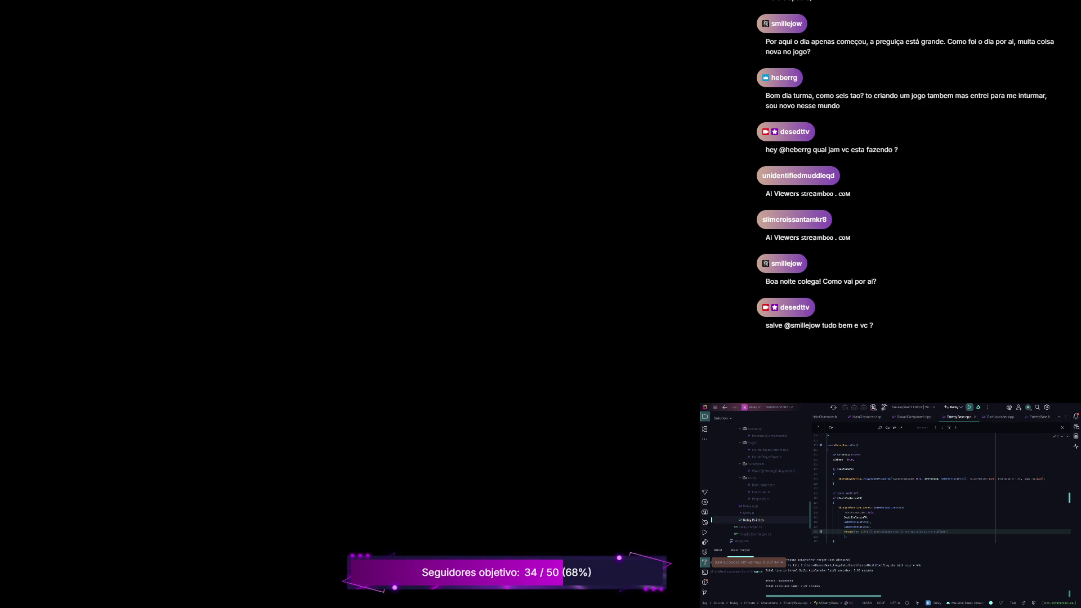
Rebuild the project and return to the Unreal Editor showing PL_LevelOne.
left_click(969, 407)
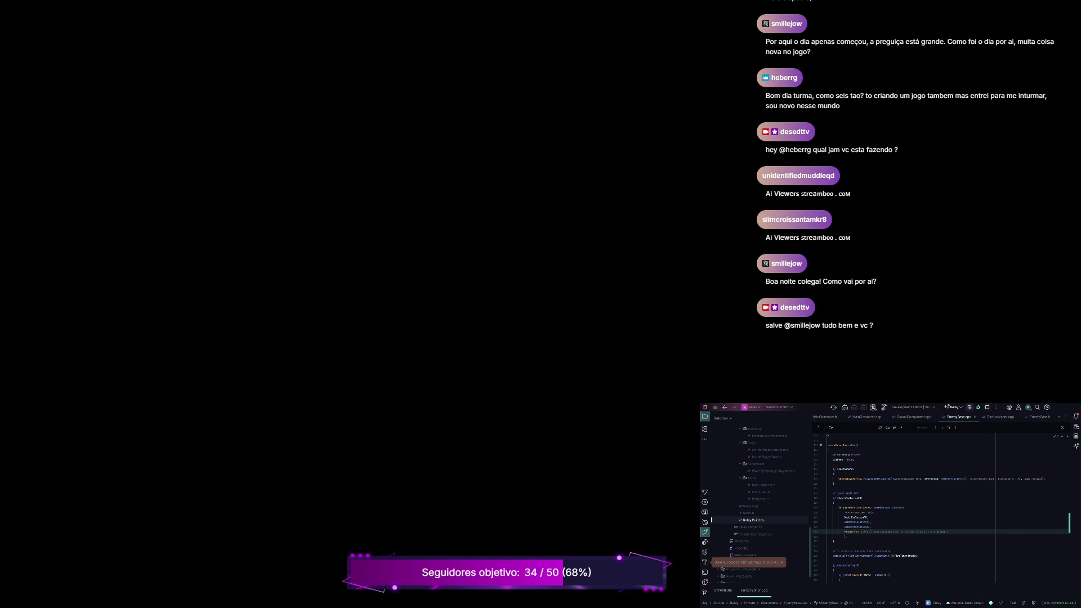
key("alt+Tab")
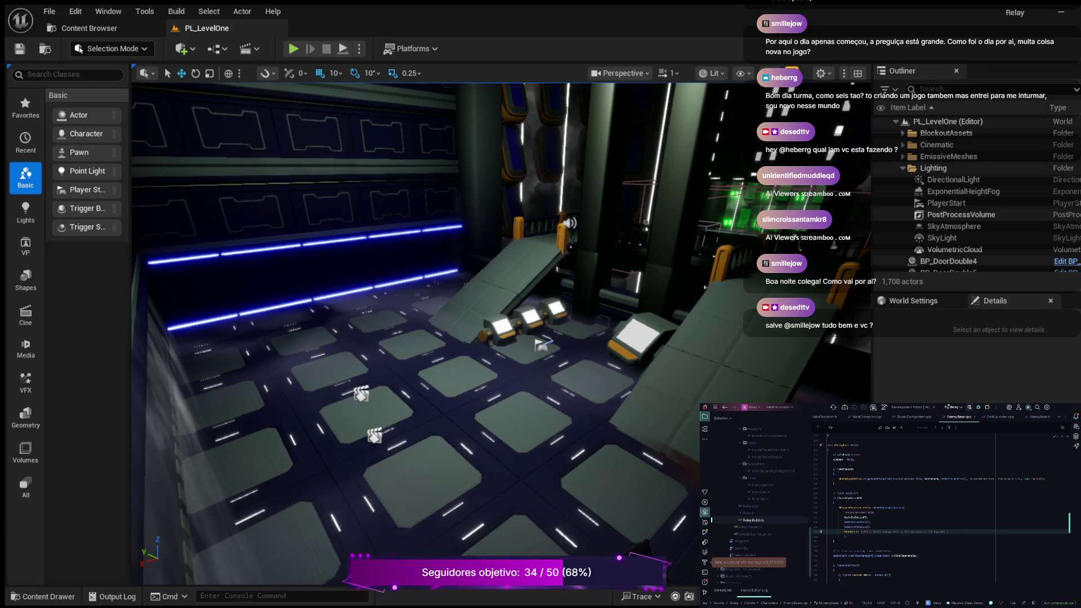
Browse the Blueprints folder in the Content Drawer and open BP_Enemy_Grievous.
key("ctrl+space")
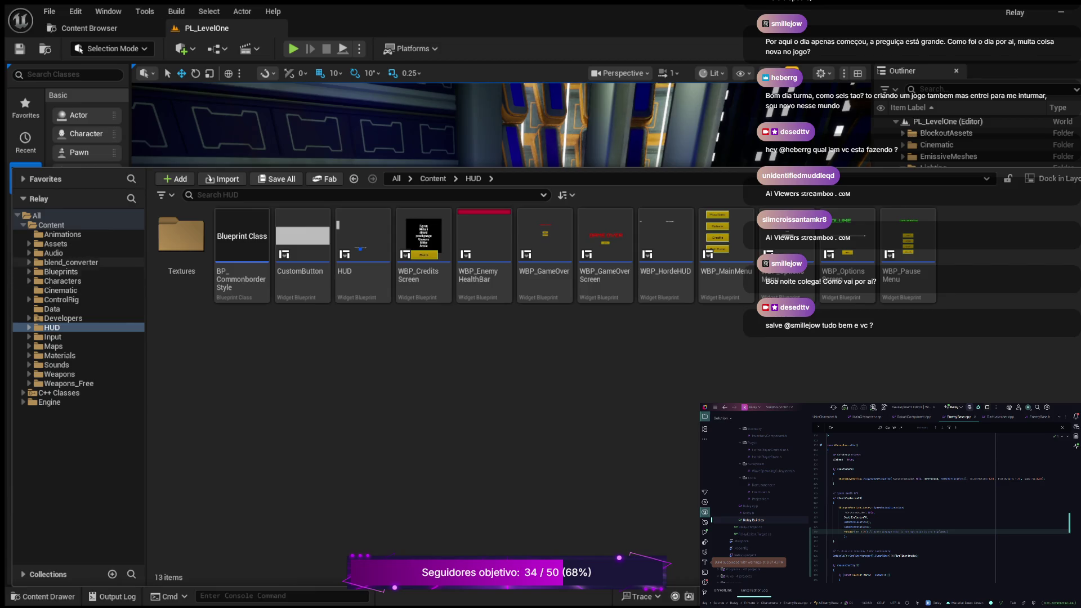
left_click(61, 271)
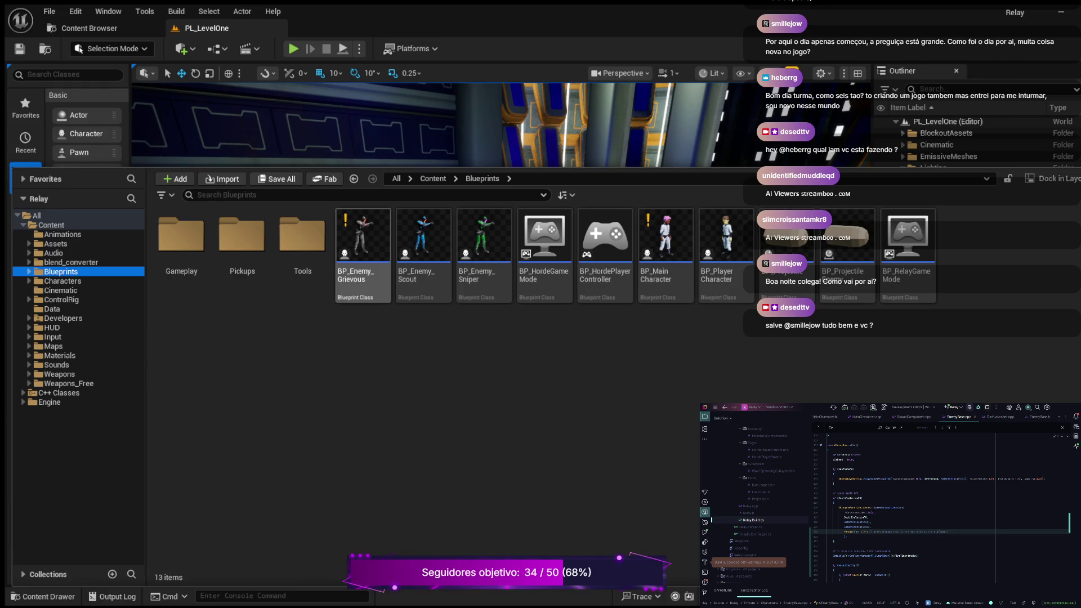
double_click(363, 253)
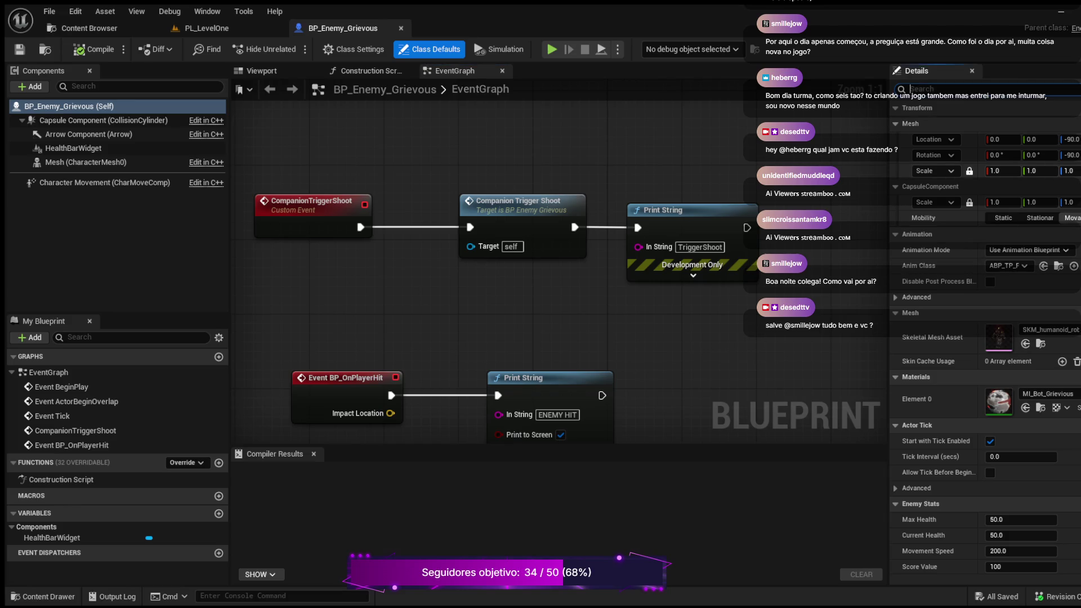
Filter BP_Enemy_Grievous's Details to 'death' and expand the Assets folder in the Content Drawer.
type("death")
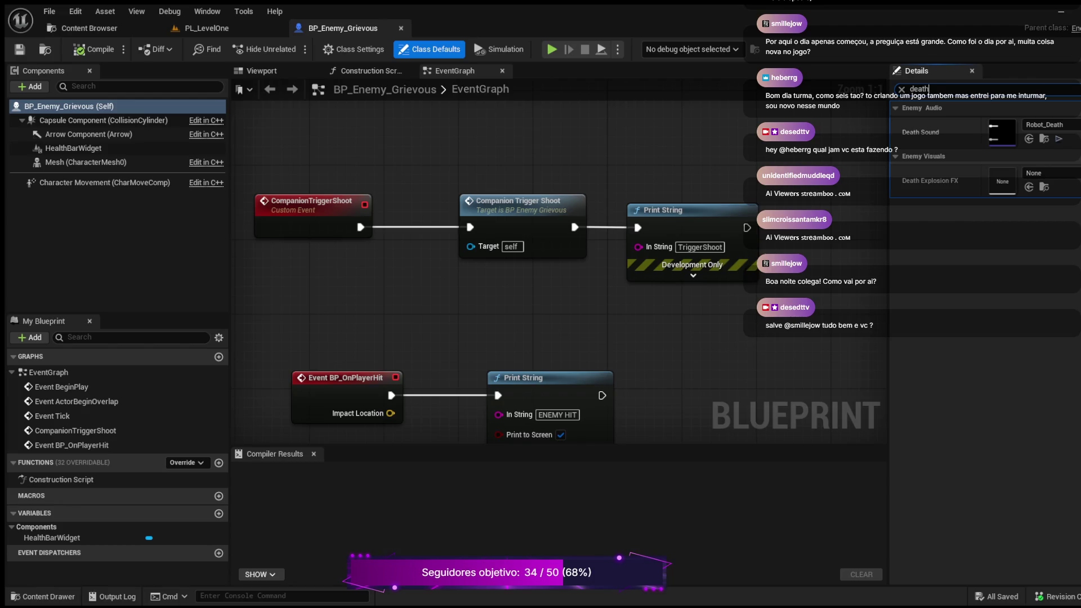
key("ctrl+space")
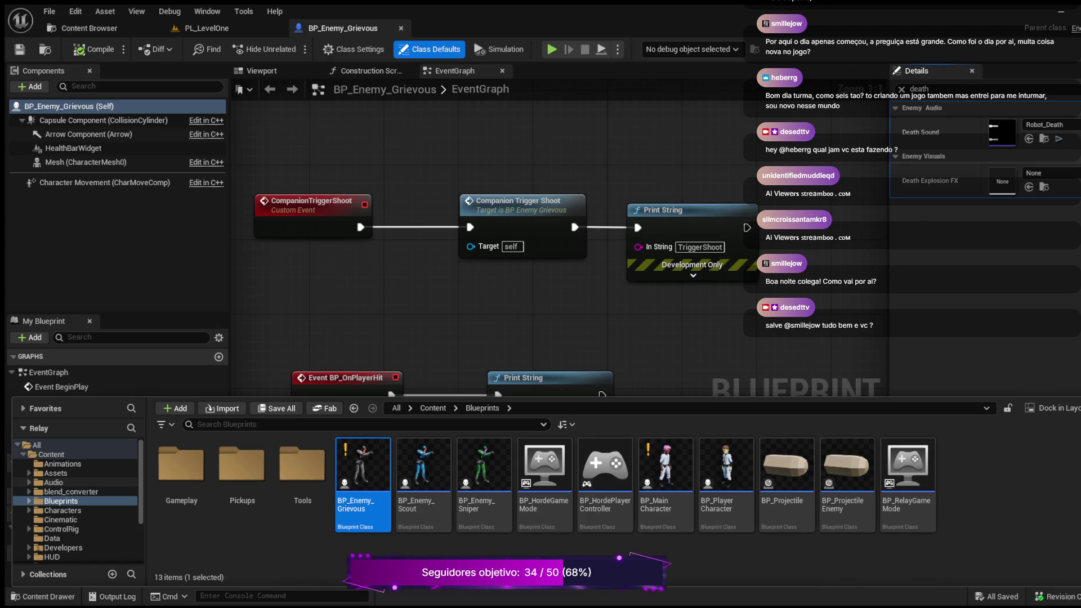
left_click(29, 472)
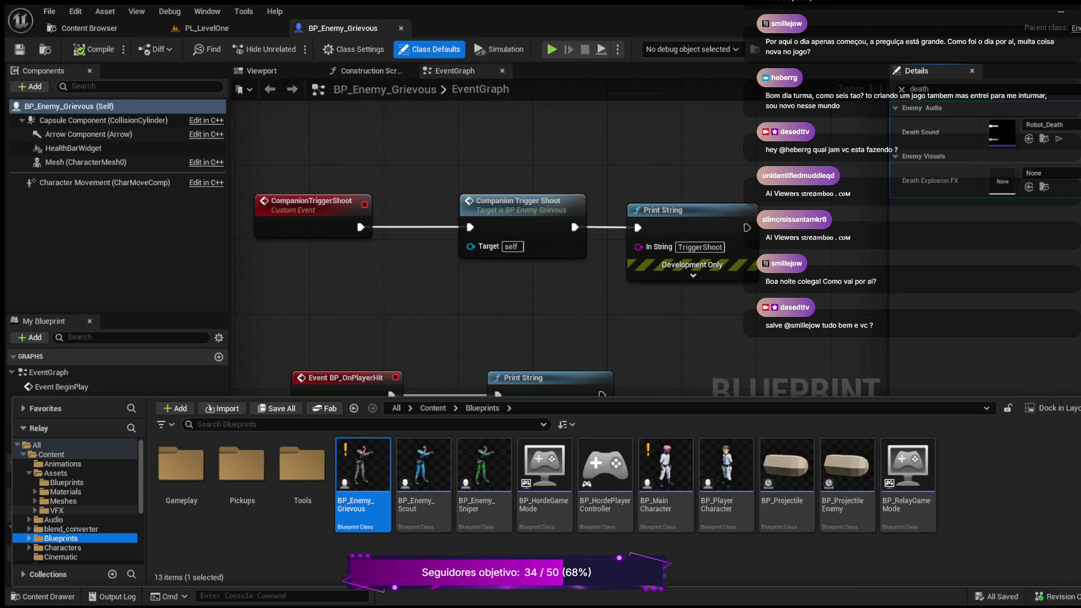
Browse the VFX folder's Niagara effects and drag one toward the Death Explosion FX slot.
left_click(57, 510)
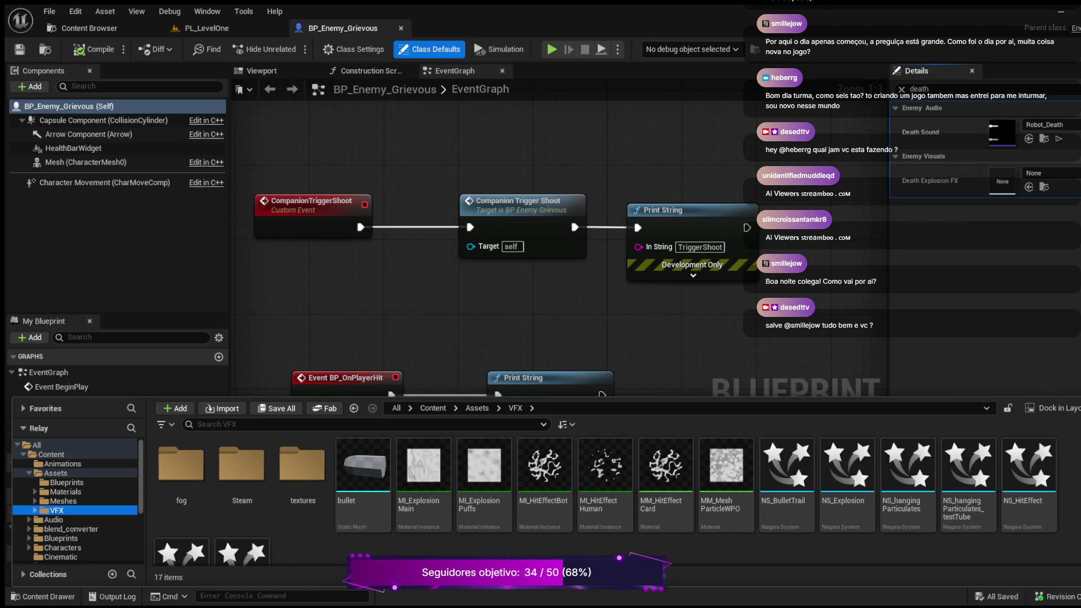
scroll(617, 501, "down", 2)
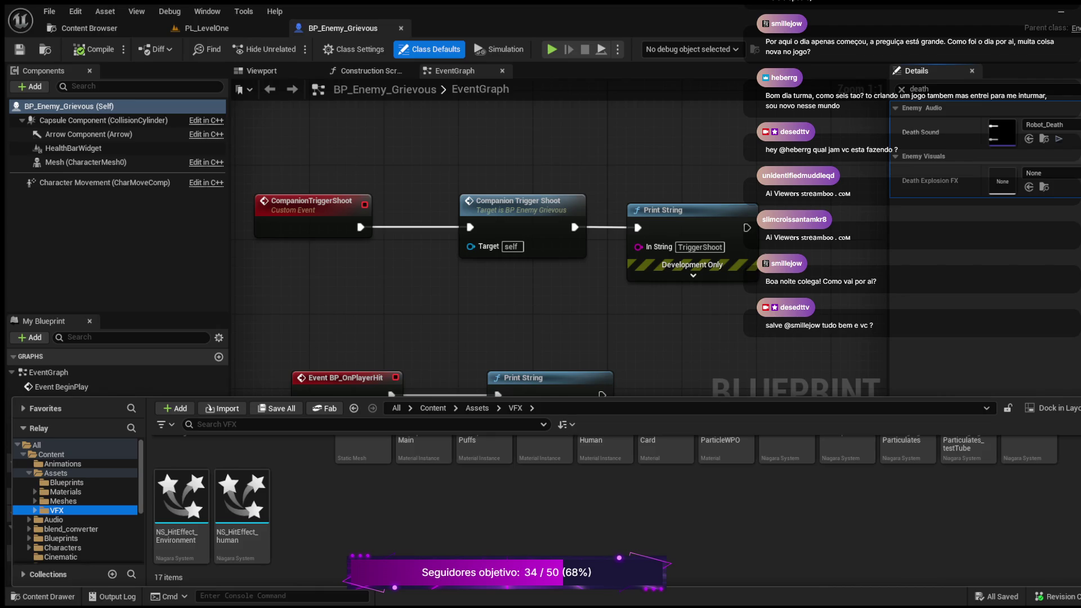
scroll(617, 495, "up", 2)
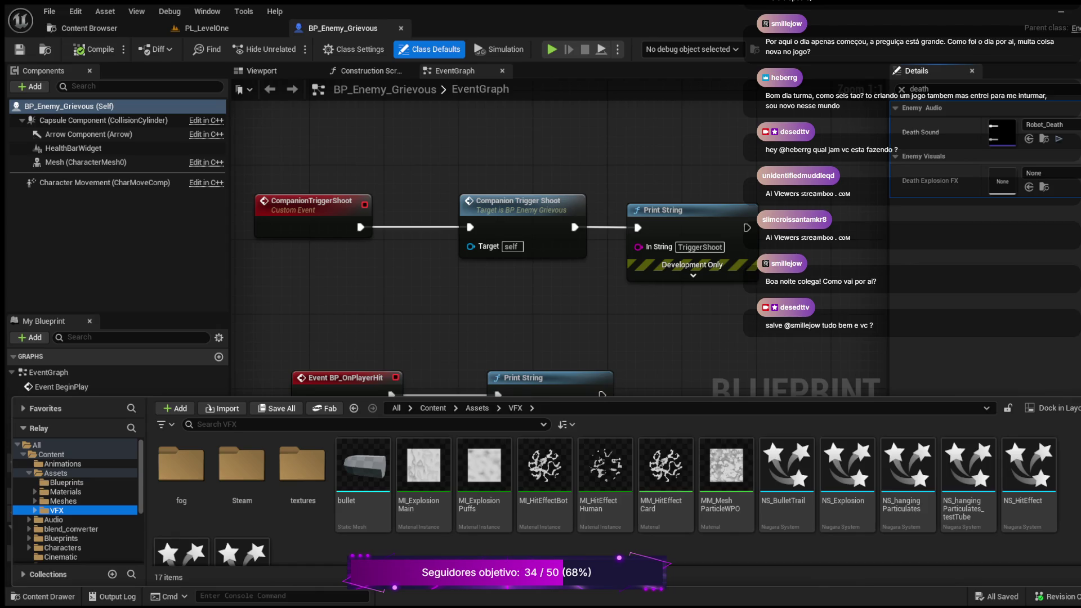
scroll(617, 501, "down", 2)
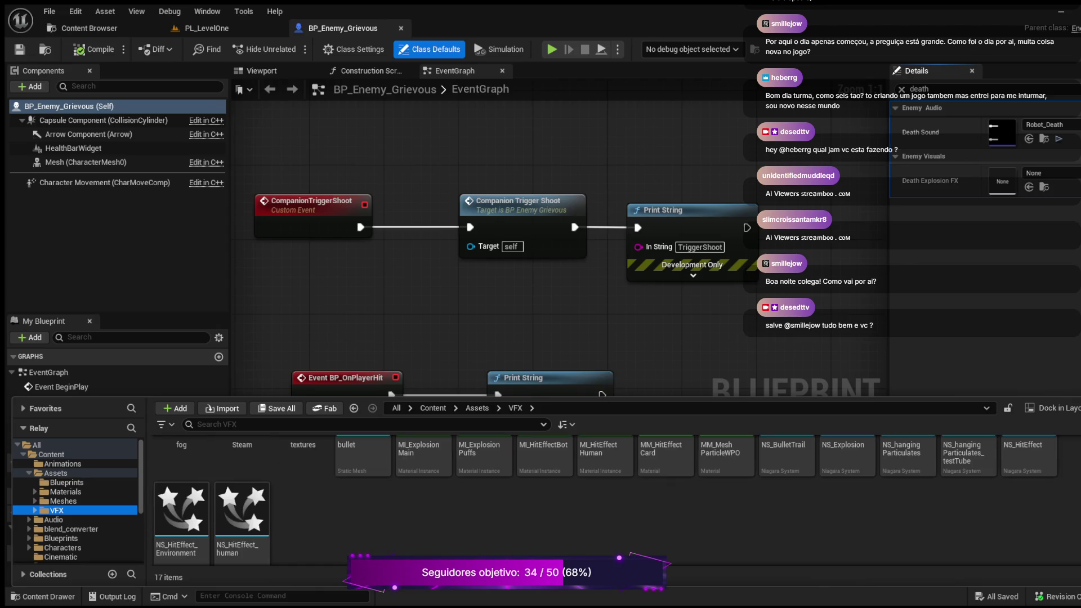
scroll(606, 501, "up", 2)
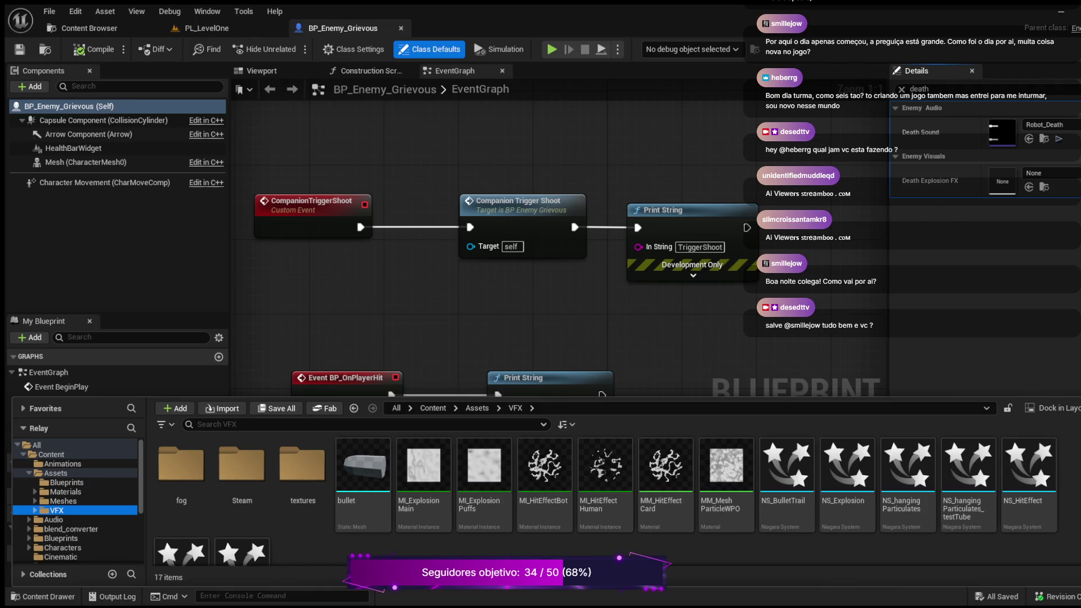
left_click_drag(847, 467, 1034, 180)
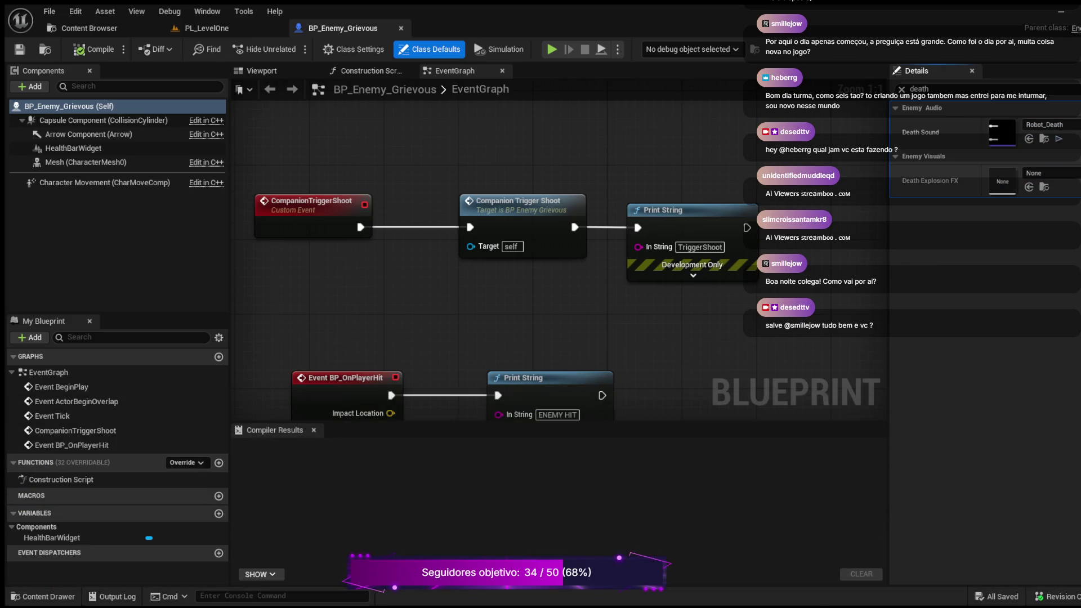
Assign NS_Explosion to Death Explosion FX and compile BP_Enemy_Grievous.
left_click(48, 597)
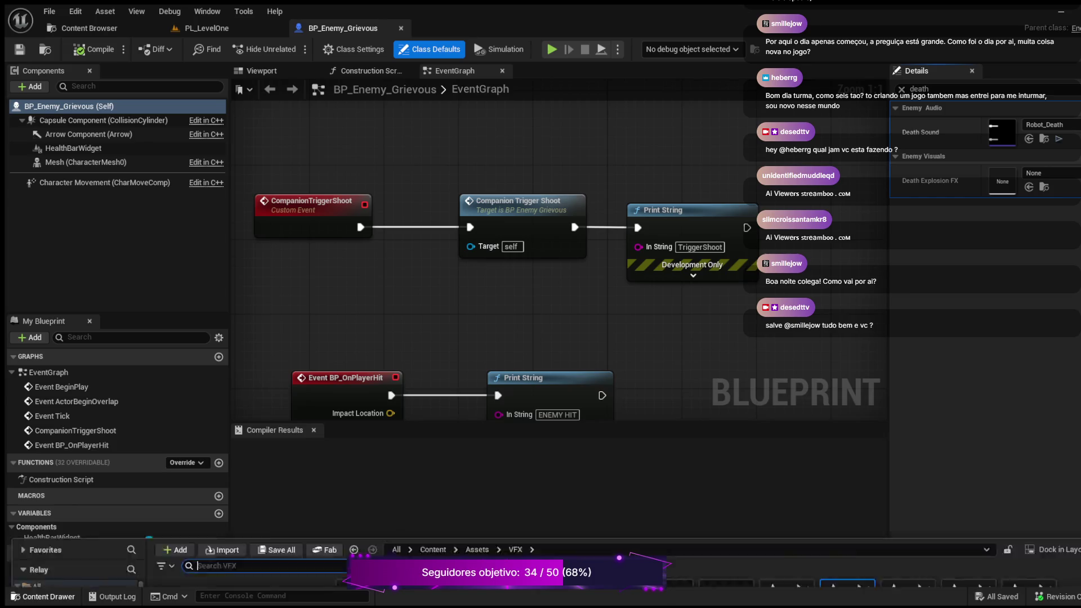
left_click(1028, 187)
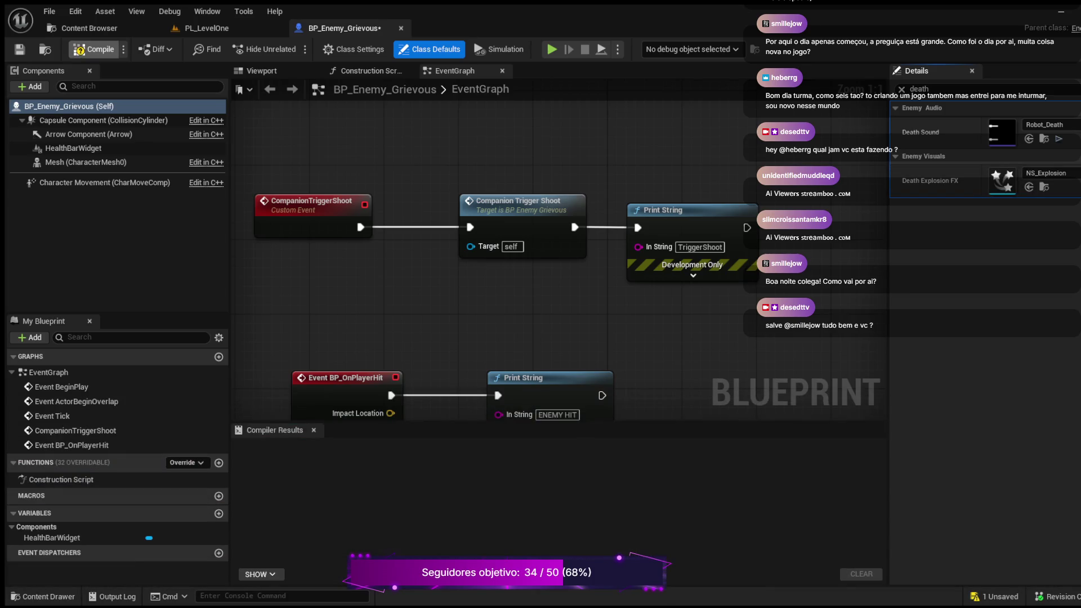
left_click(93, 49)
left_click(94, 50)
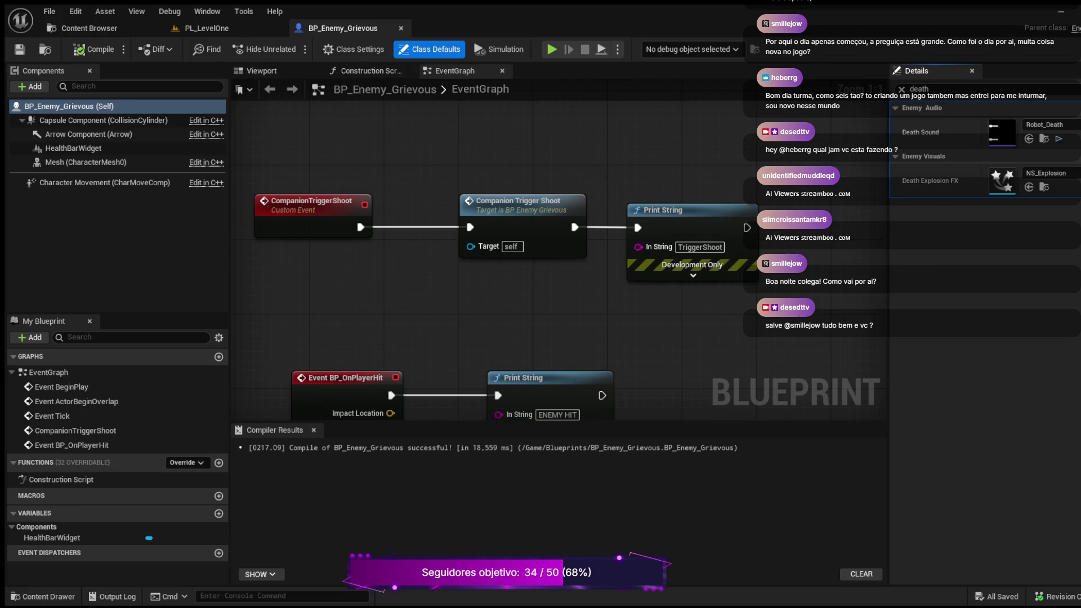
left_click(552, 49)
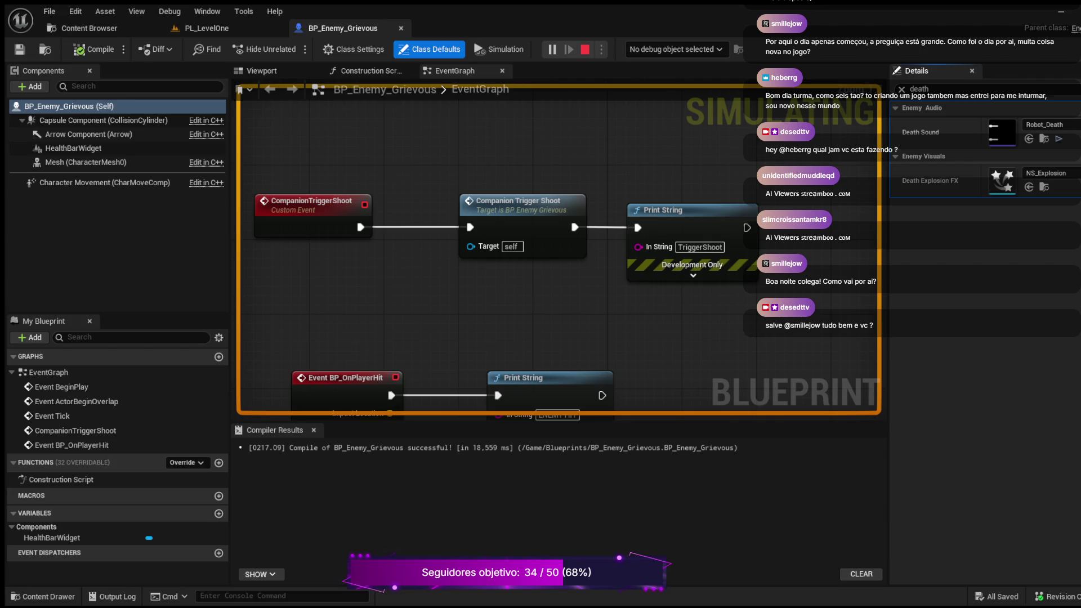
Stop the BP_Enemy_Grievous simulation and bring the PL_LevelOne level view back to the front.
key("Escape")
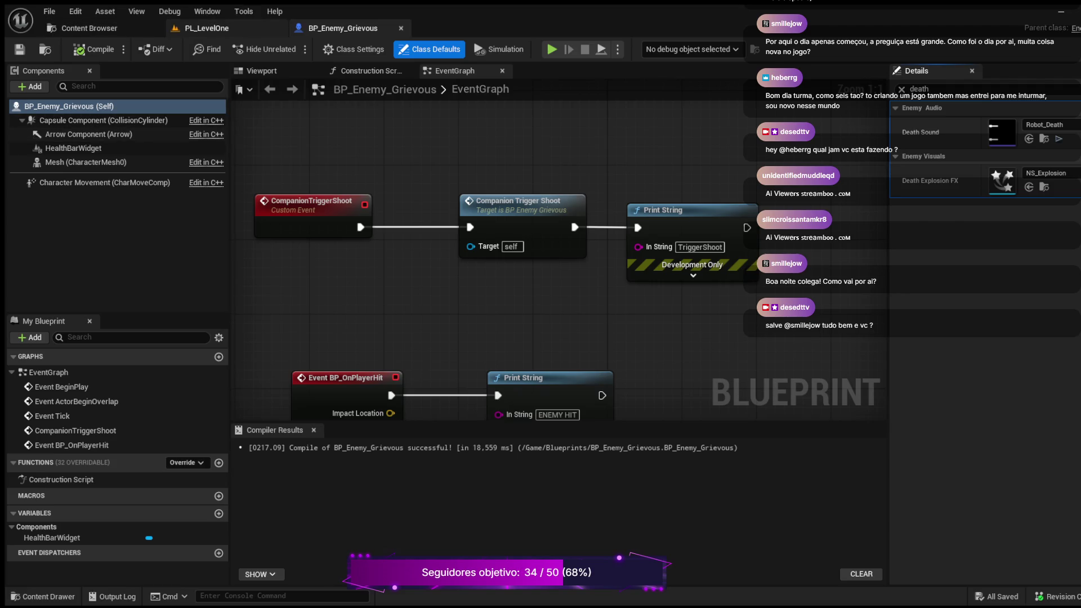
scroll(496, 216, "down", 5)
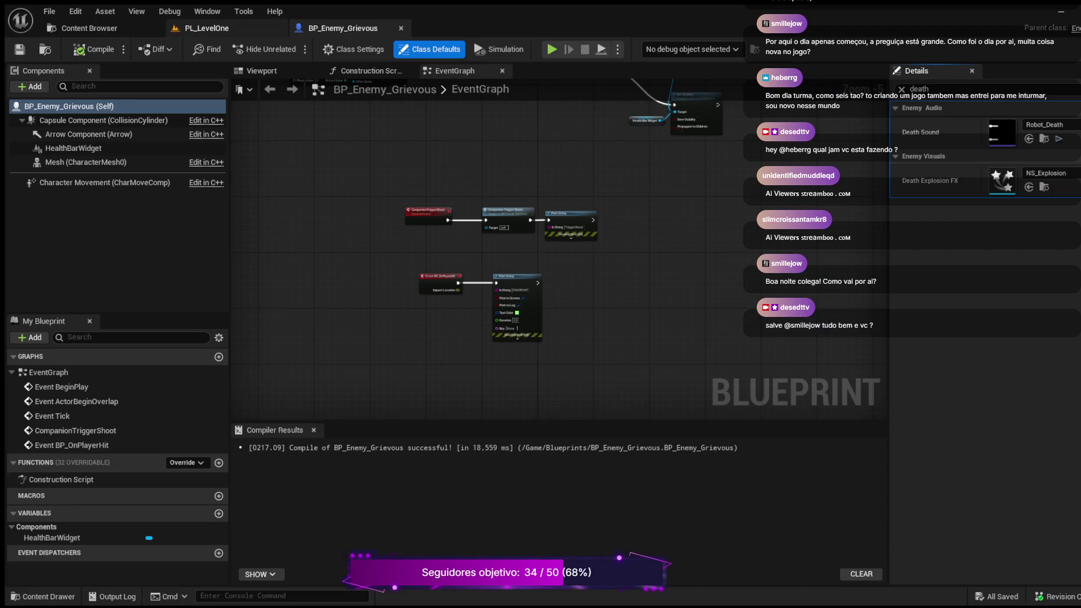
left_click(206, 28)
scroll(501, 332, "up", 2)
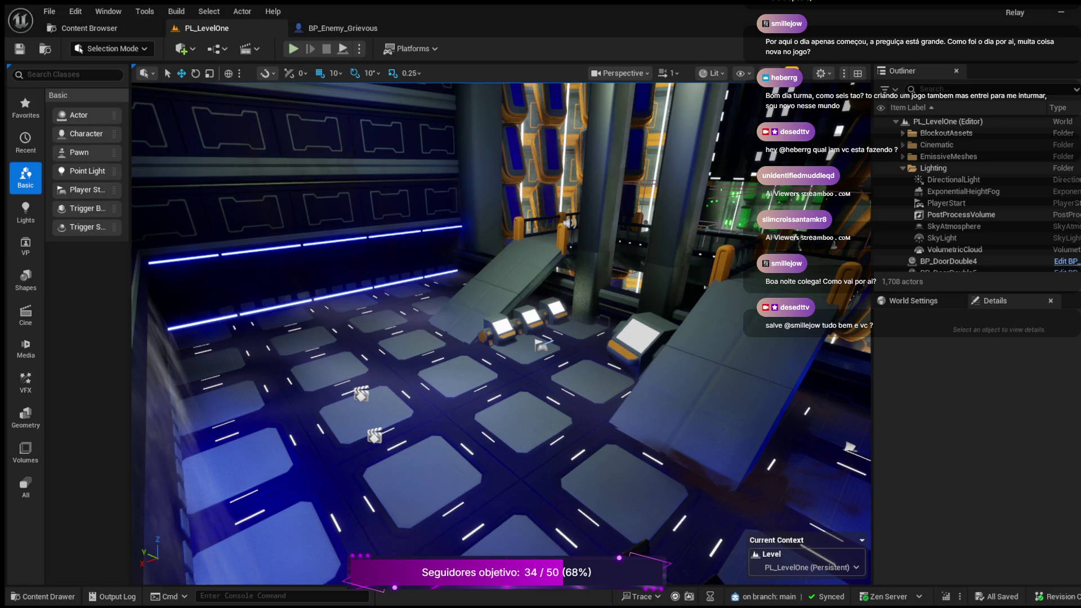
Play PL_LevelOne in the editor and fight up the corridor until Enemies Remaining reads 0.
left_click(294, 49)
left_click(210, 106)
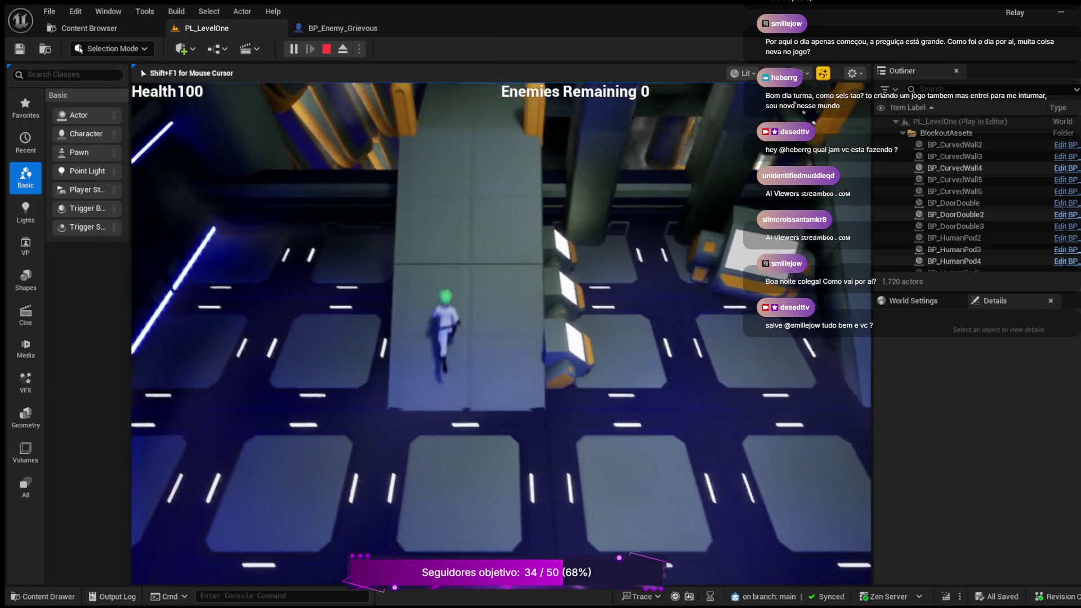
key("w")
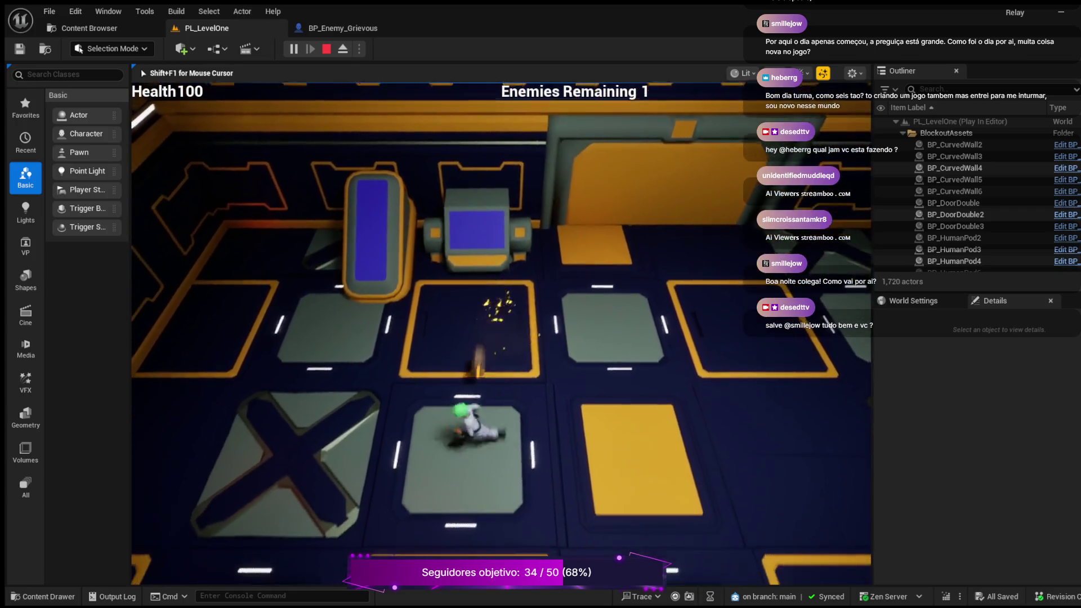
key("w")
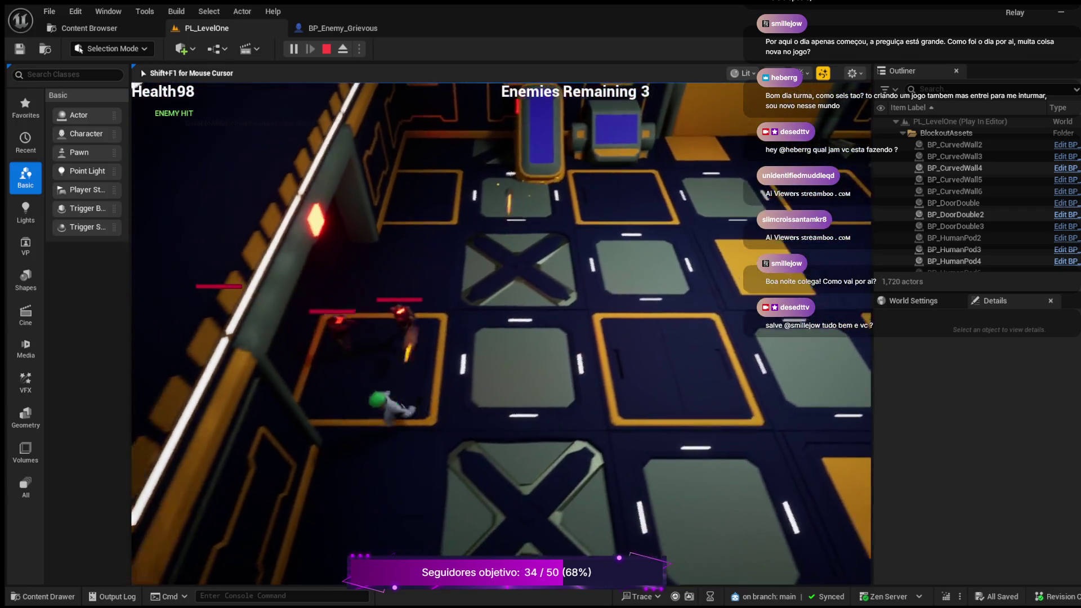
key("w")
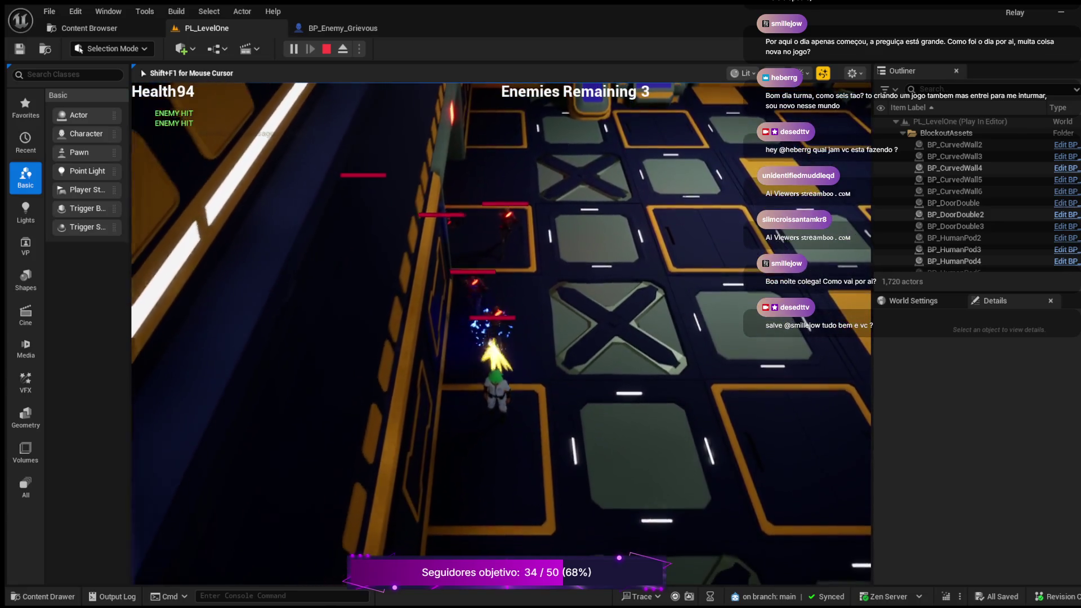
key("w")
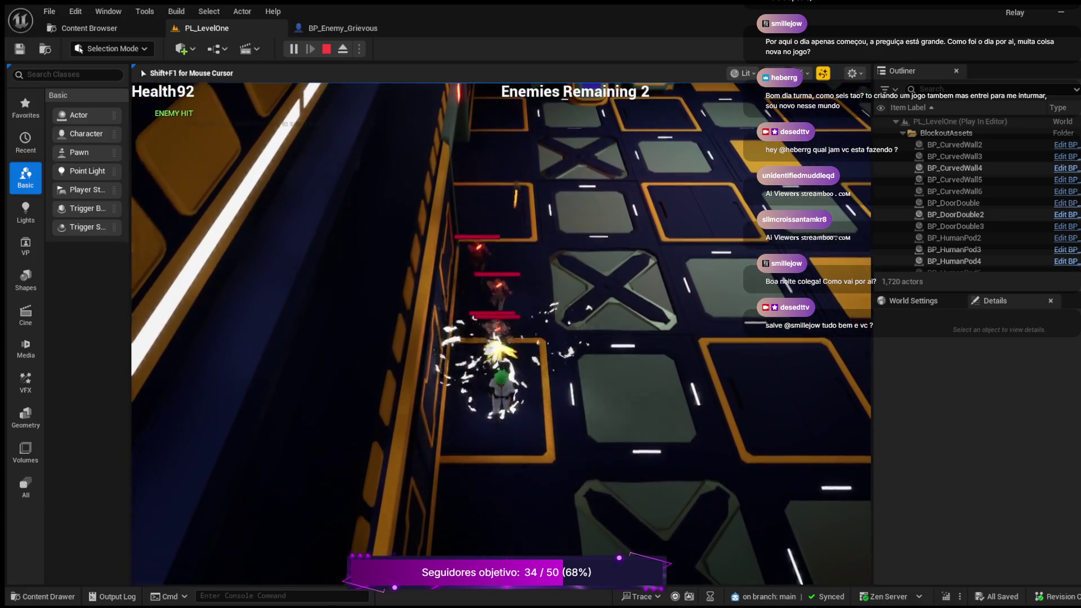
key("w")
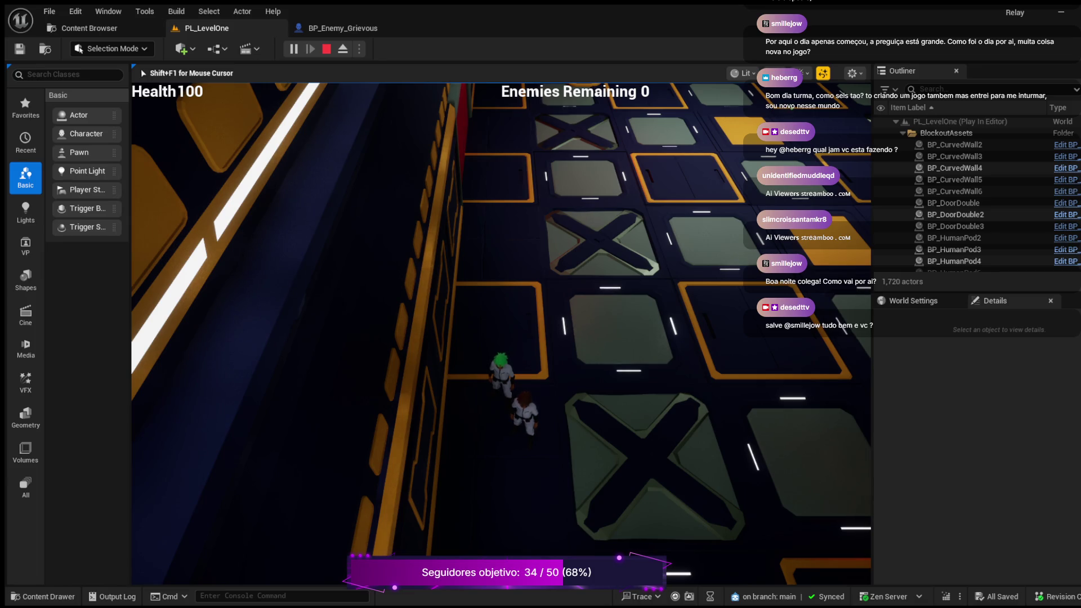
Stop the Play In Editor session with Escape after all enemies are destroyed.
key("Escape")
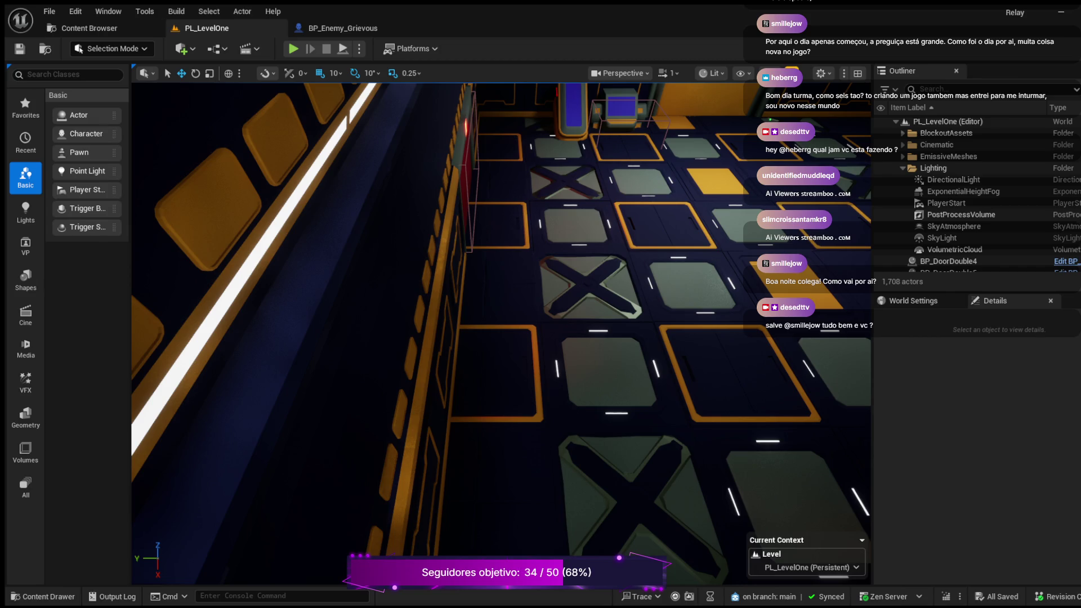
Select the BP_Enemy_Grievous blueprint tab and close it.
left_click(342, 28)
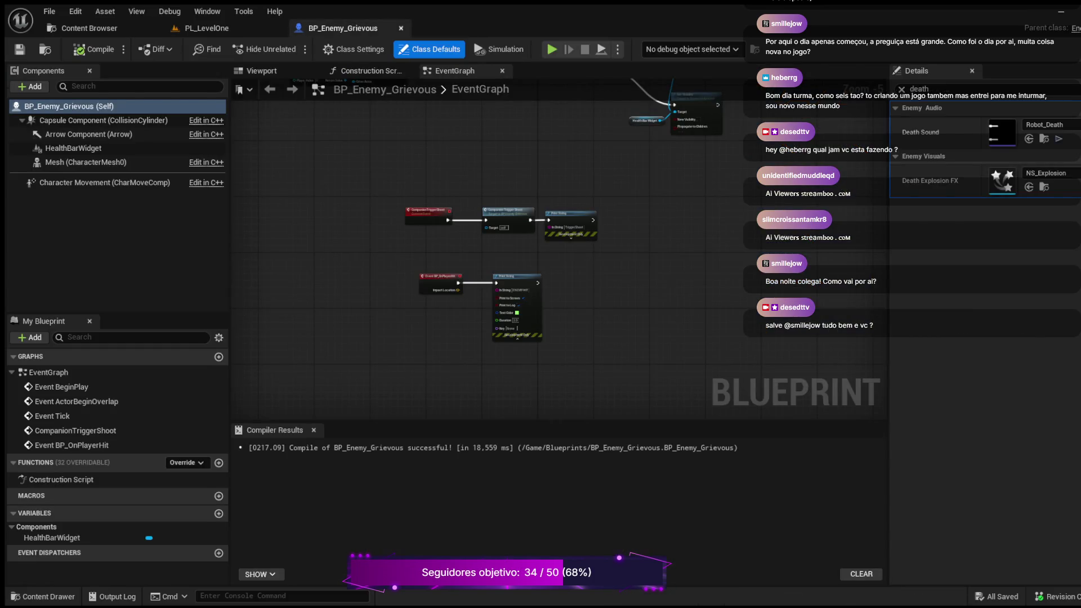
left_click(401, 28)
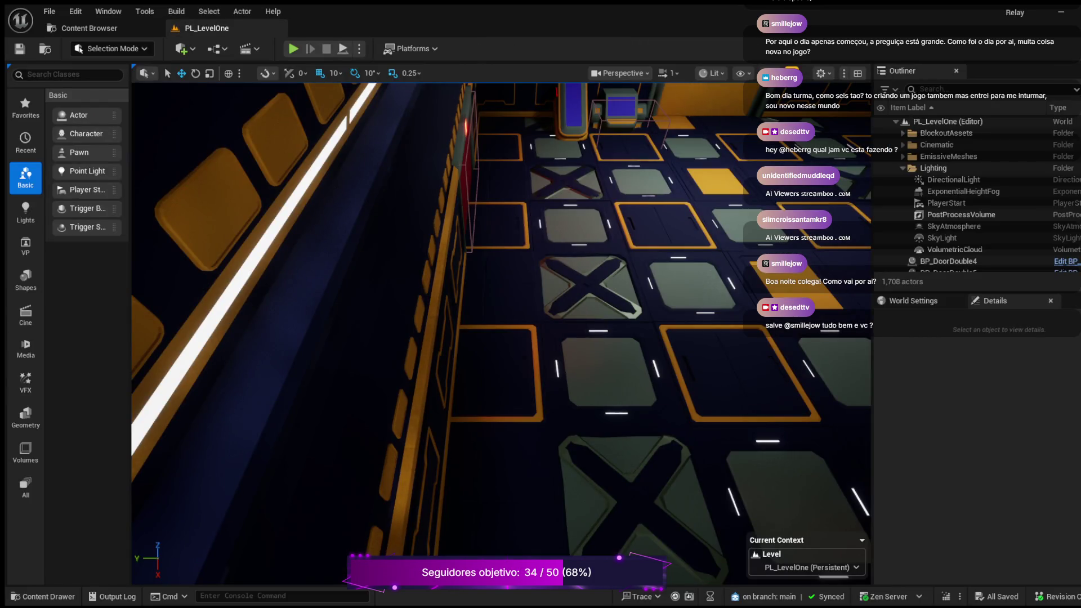